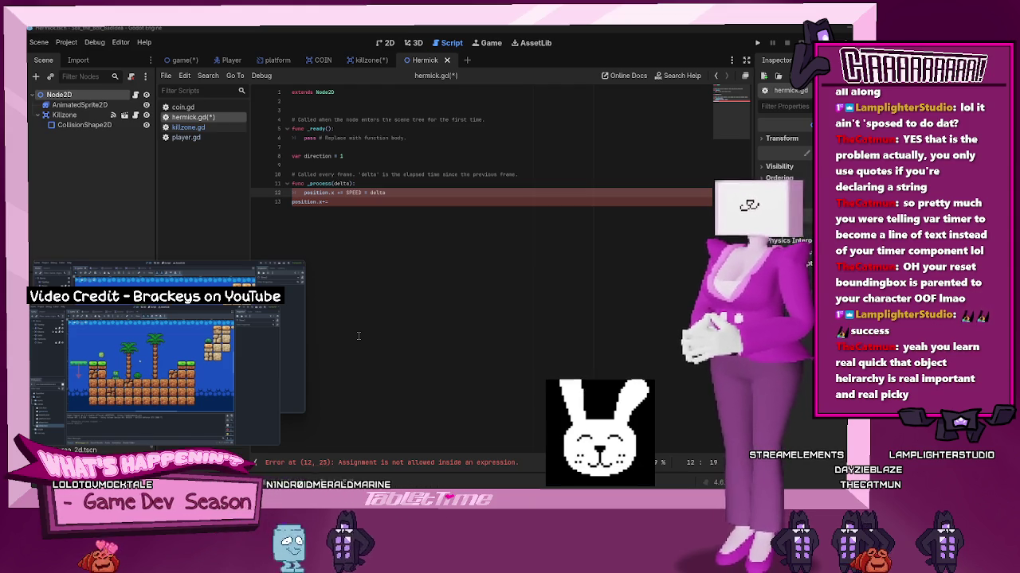
Indent the unfinished 'position.x +=' line 13 under func _process(delta) in hermick.gd
left_click(292, 202)
key("Tab")
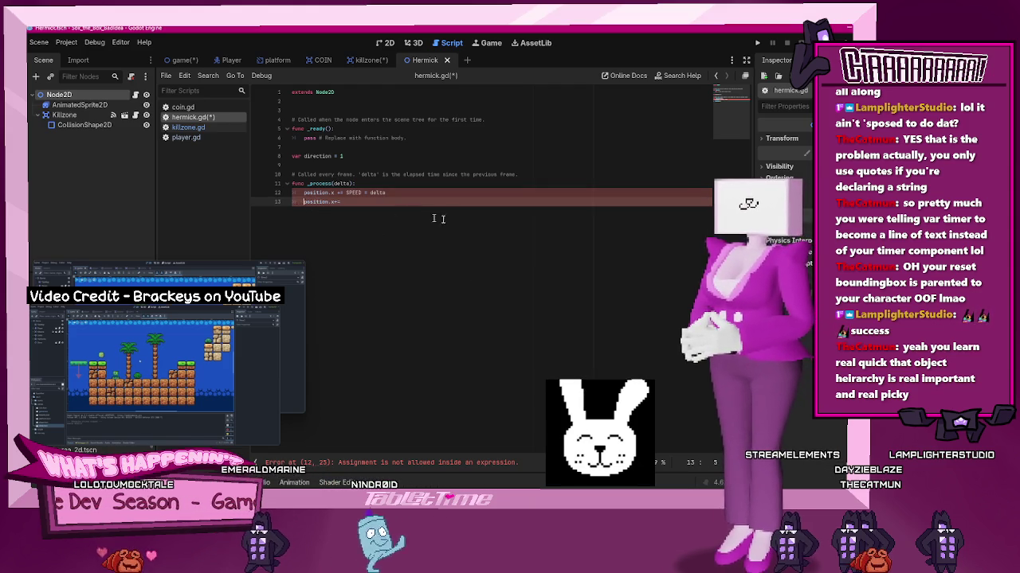
left_click(453, 201)
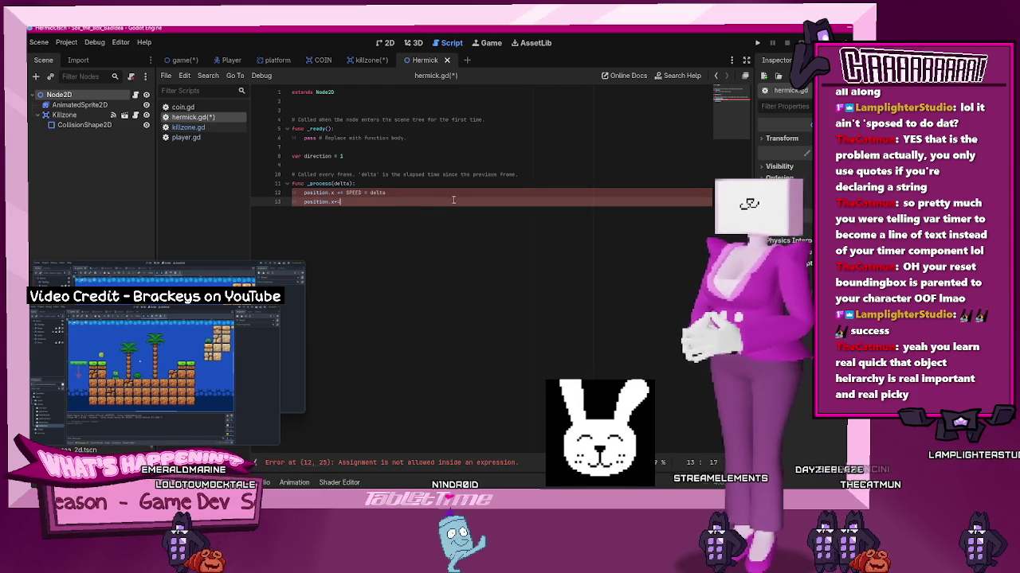
key("Up")
key("End")
right_click(458, 211)
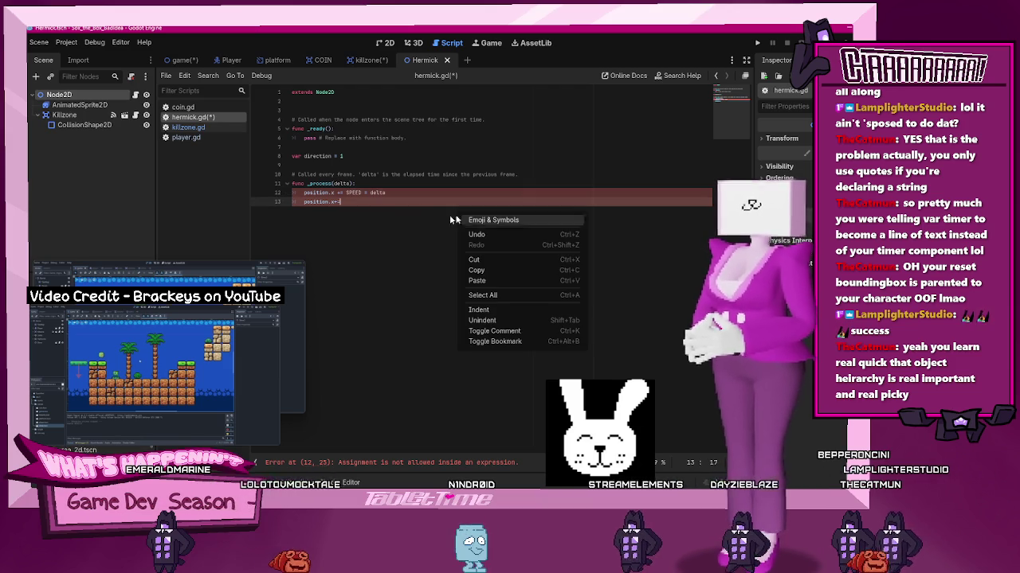
left_click(411, 205)
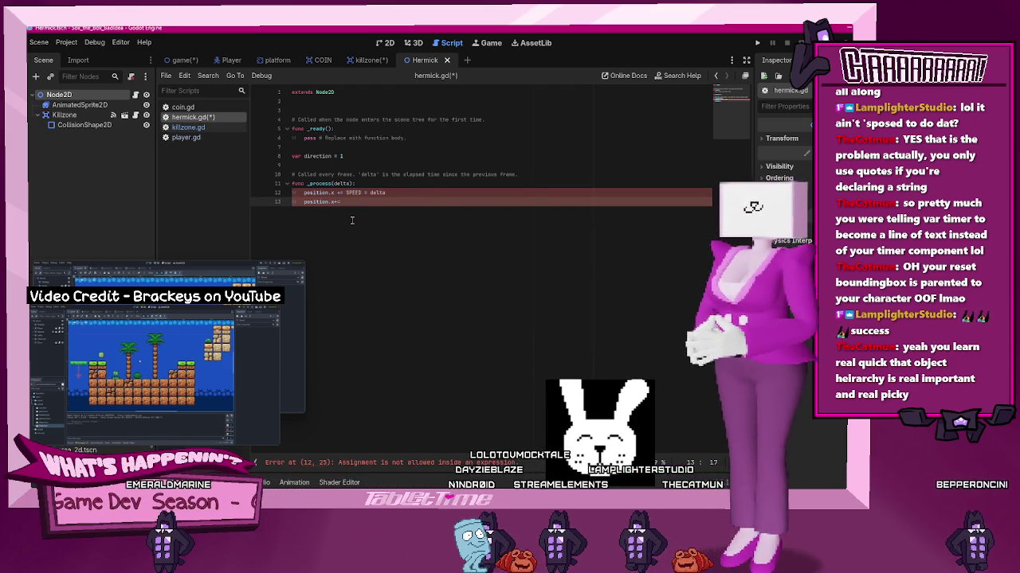
Place the caret just before SPEED on movement line 12 while following the tutorial video
left_click(293, 193)
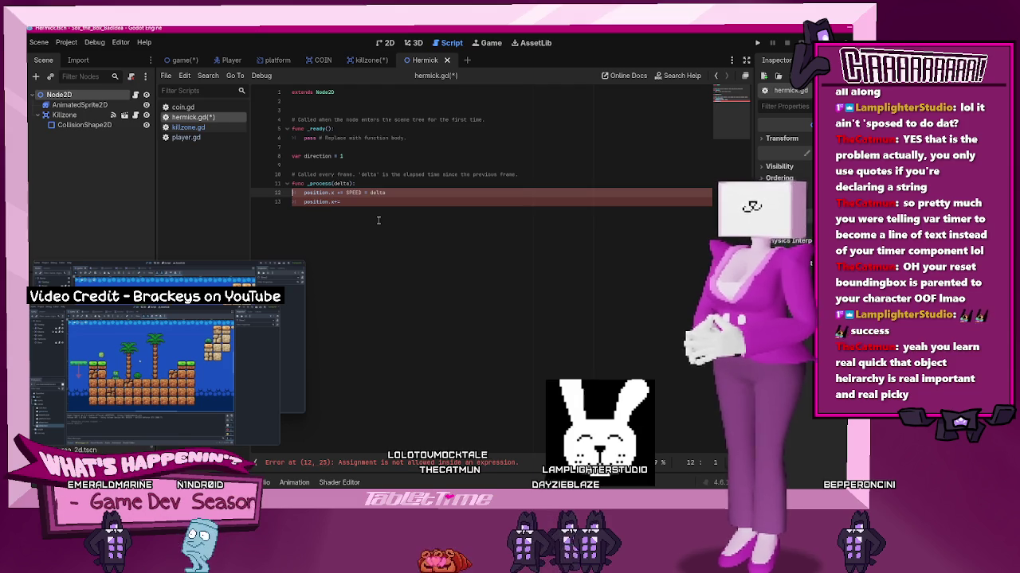
key("Right")
key("Right")
key("Right")
key("Right")
key("Right")
key("Right")
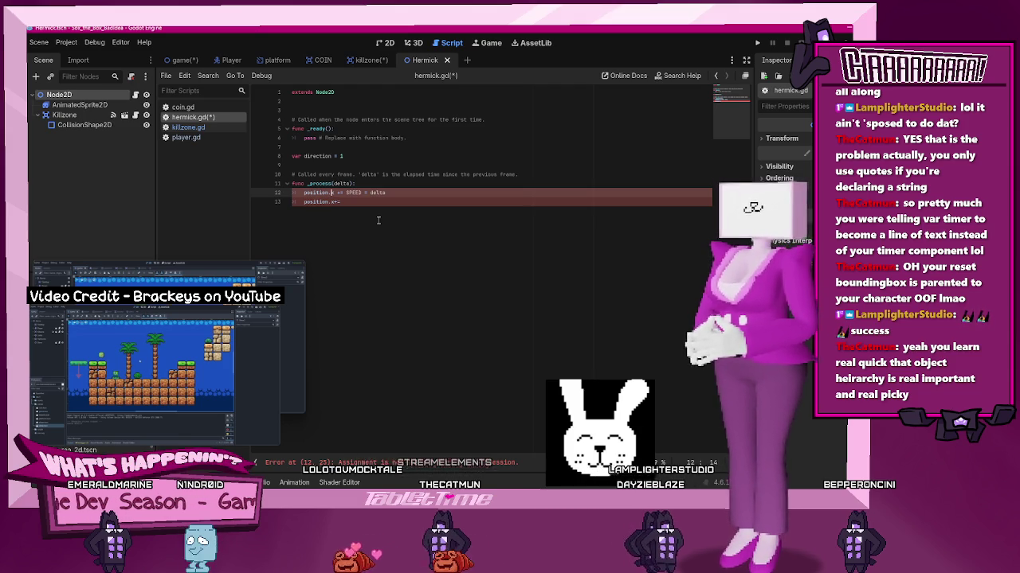
key("Right")
key("Right")
key("Right")
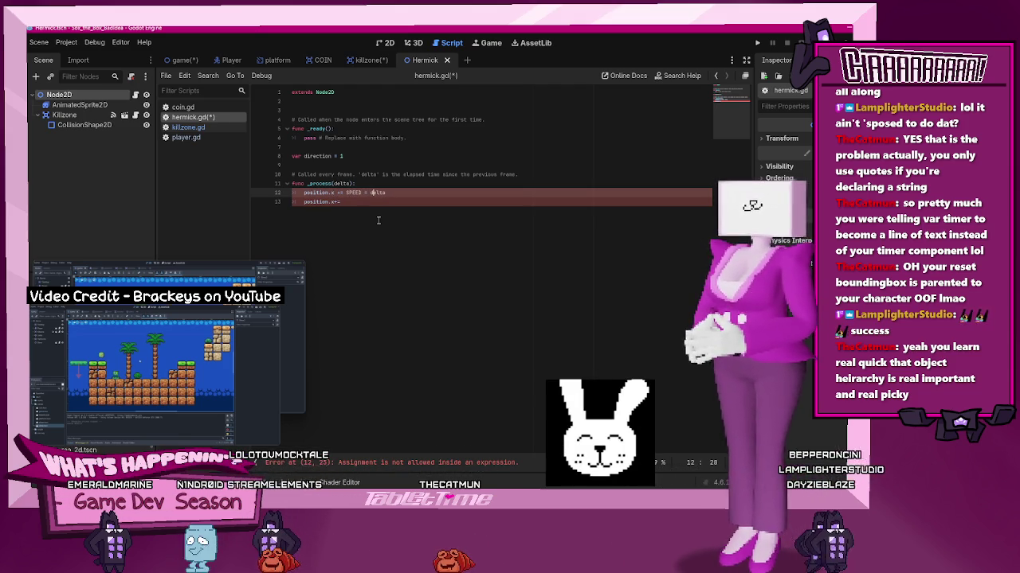
mouse_move(160, 358)
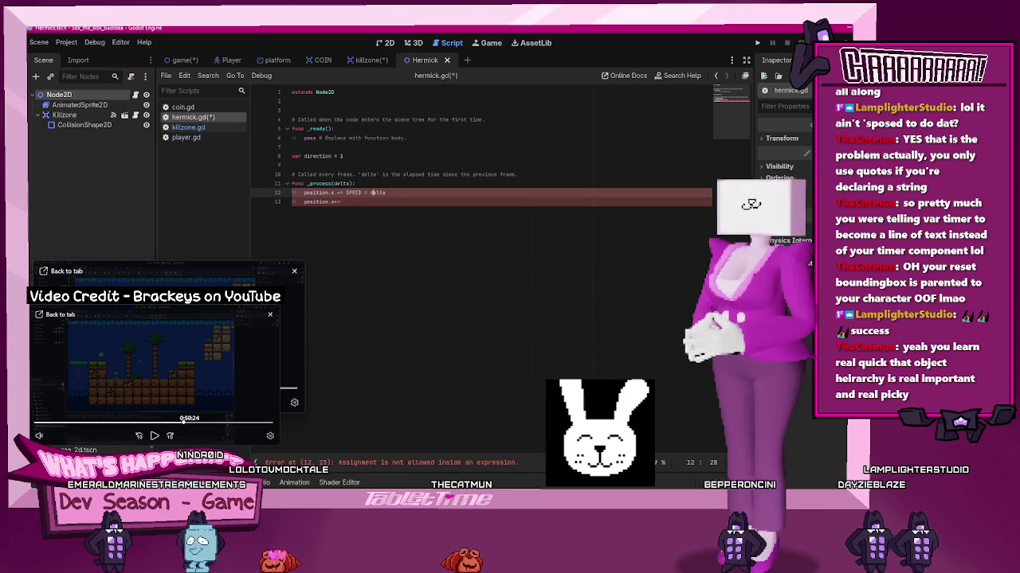
left_click(154, 436)
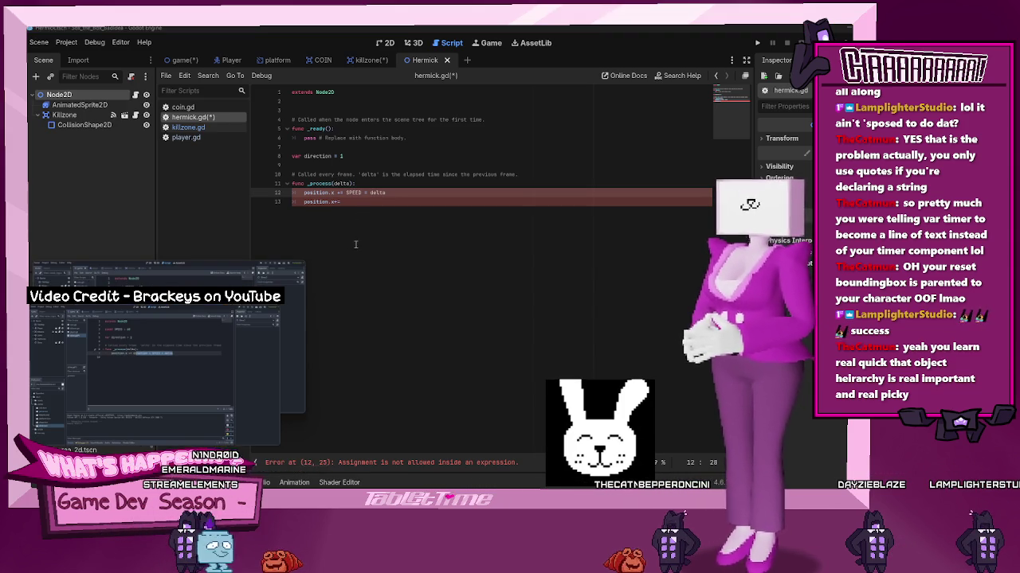
left_click(334, 201)
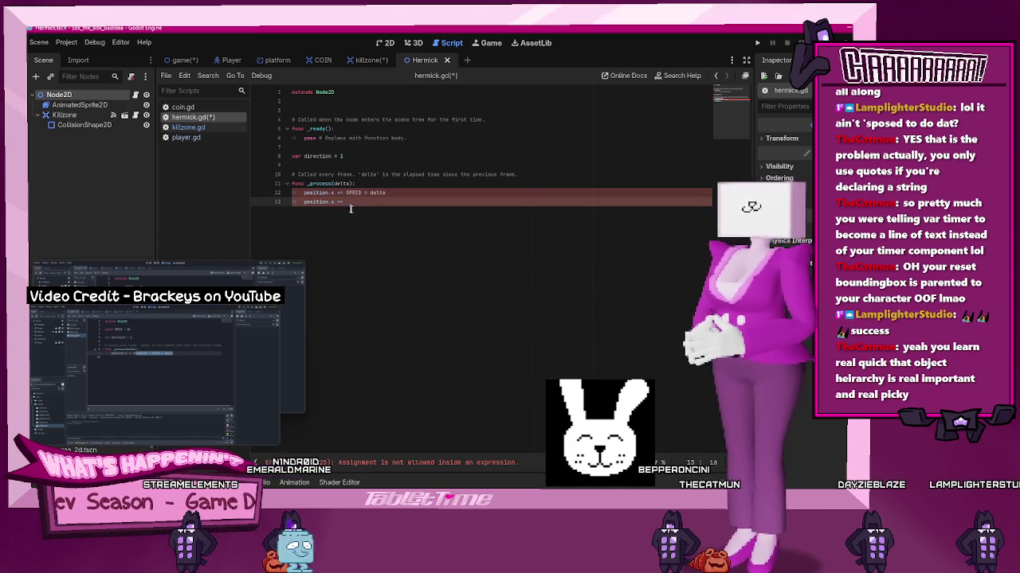
left_click(378, 193)
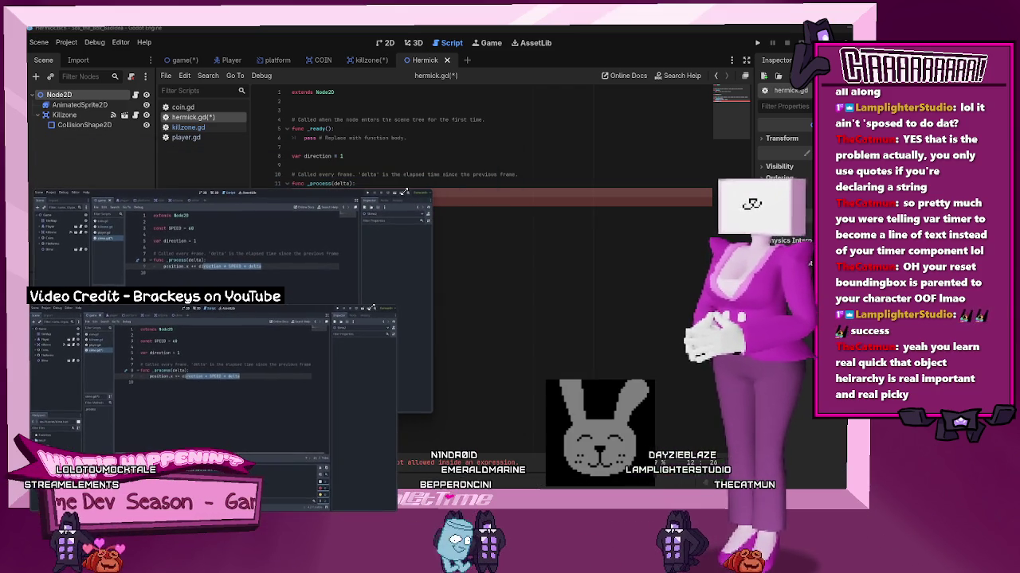
Add 'const SPEED = 60' on a new line after the _ready function
left_click(371, 145)
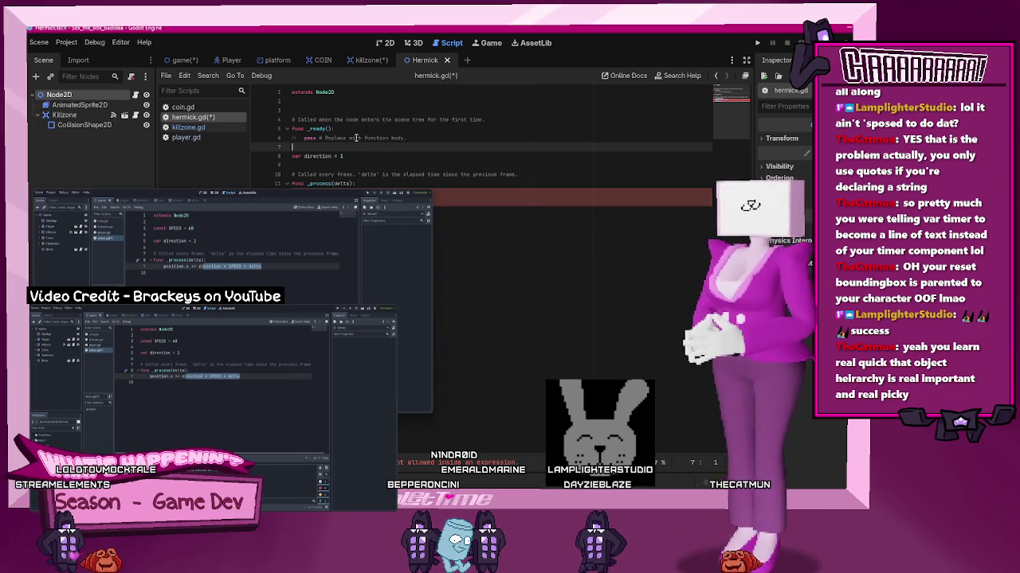
key("Return")
key("Return")
key("Up")
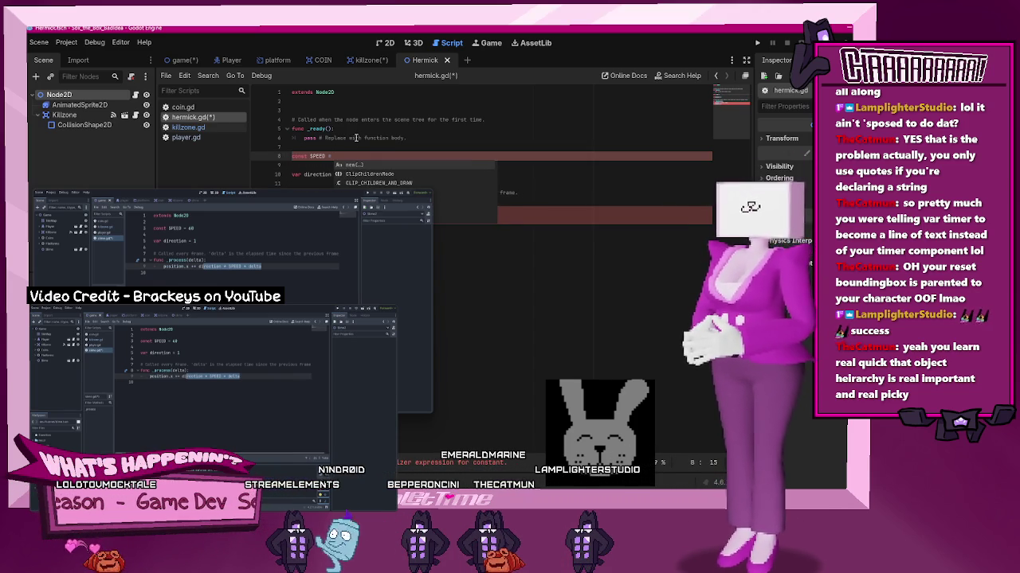
type("60")
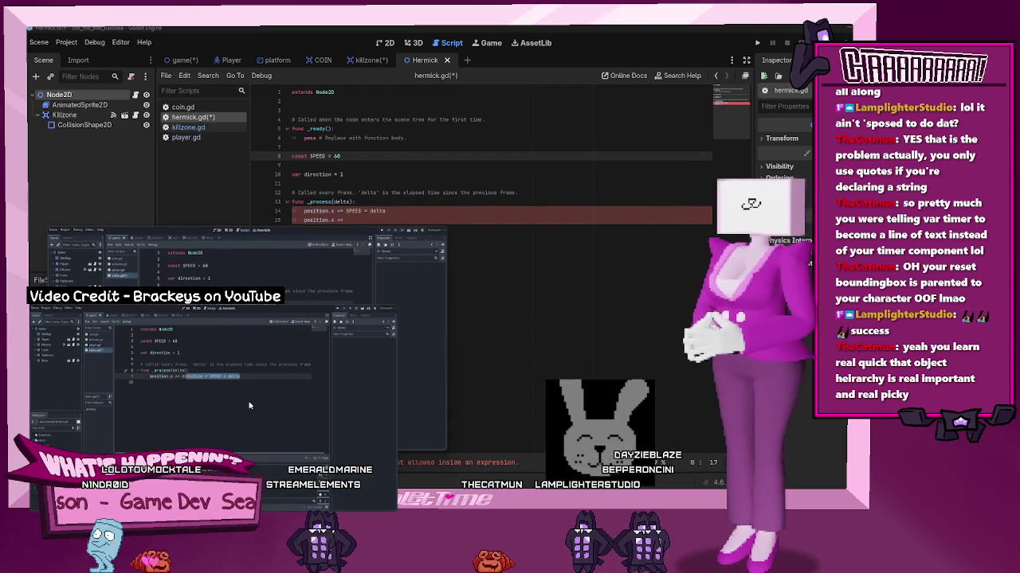
Insert 'direction * ' before SPEED on line 14 so it reads direction * SPEED * delta
left_click(361, 192)
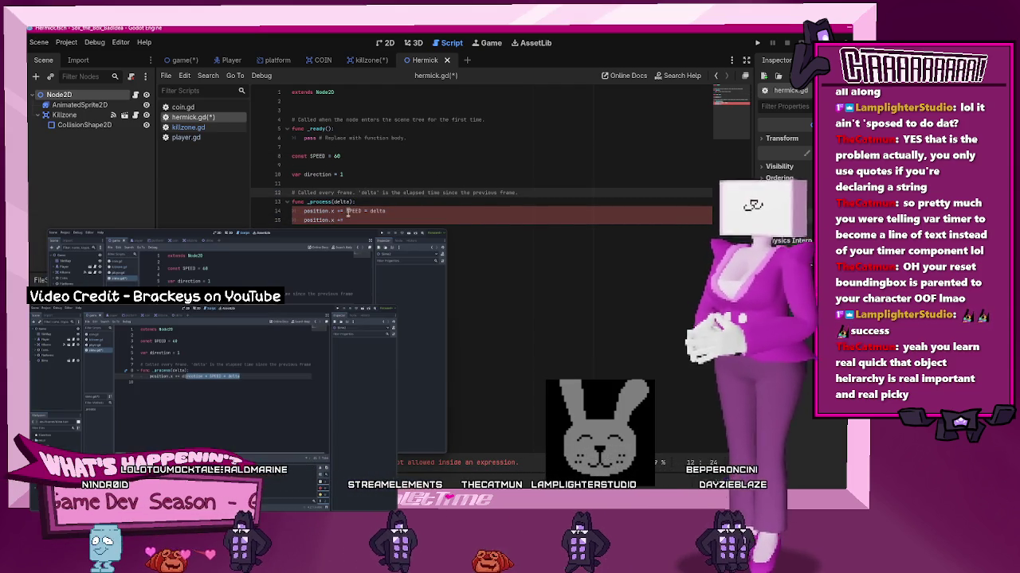
left_click(366, 210)
mouse_move(388, 239)
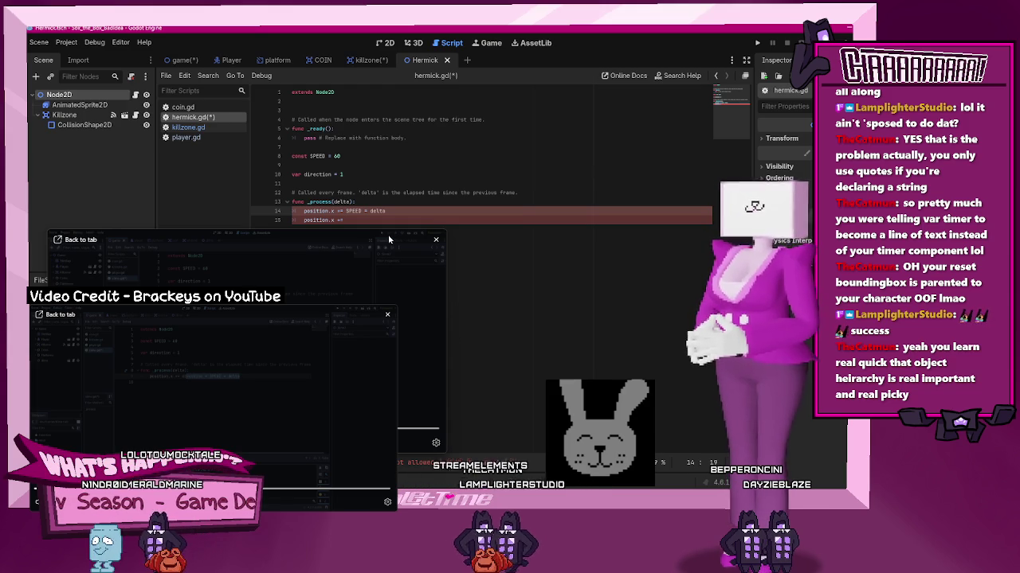
type("direction")
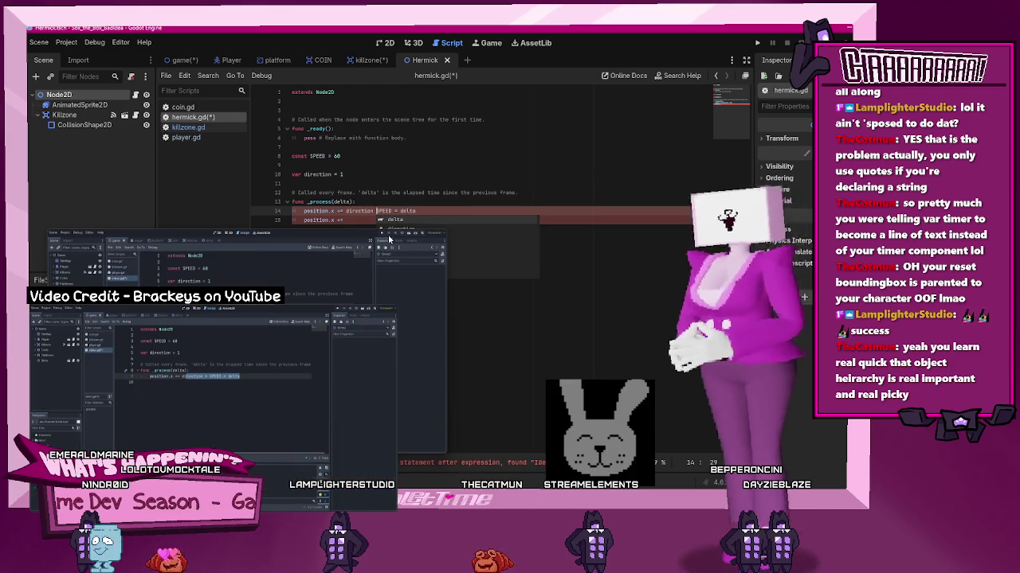
type(" *")
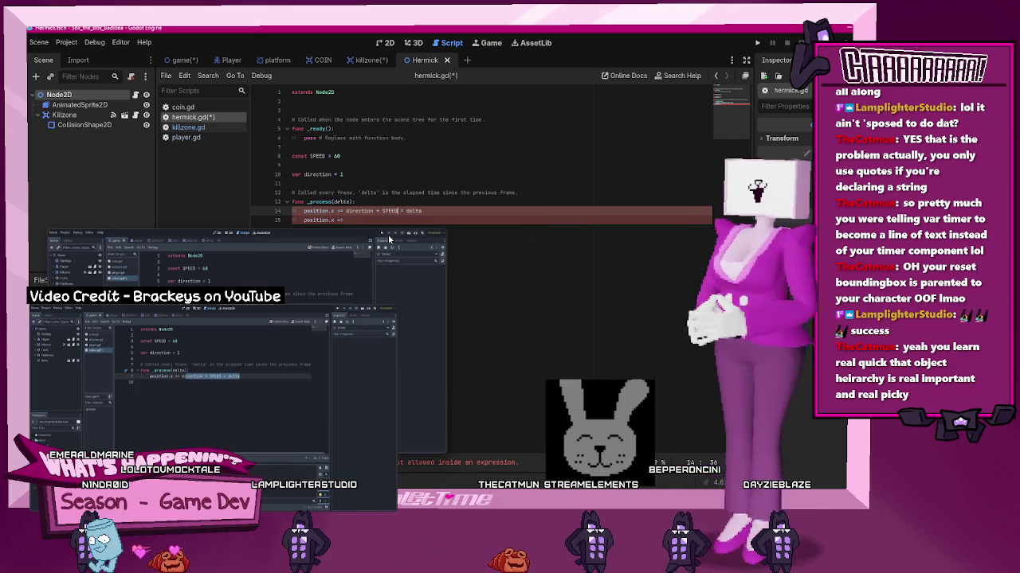
key("Right")
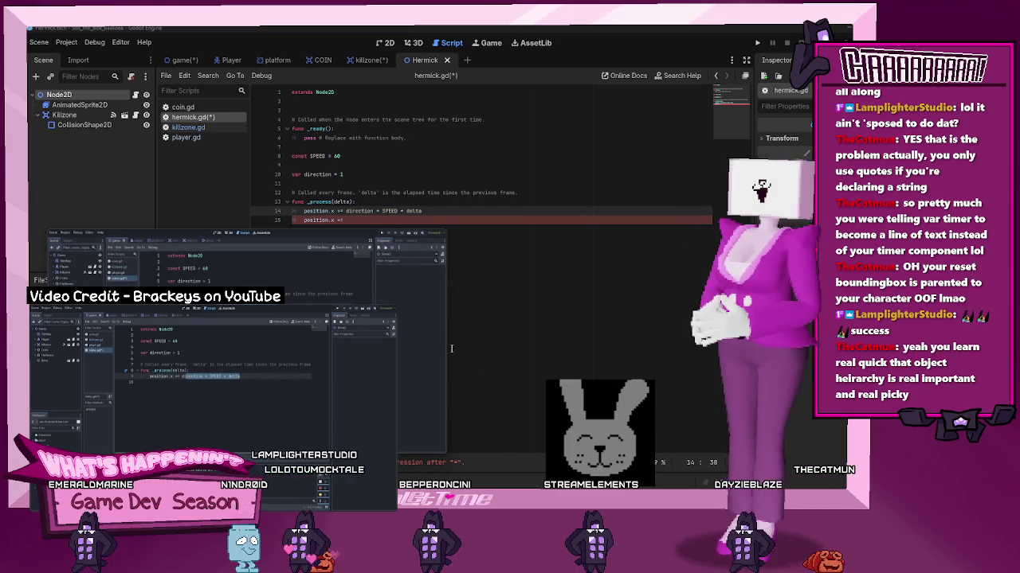
Delete the unfinished 'position.x +=' line 15 and save hermick.gd
mouse_move(167, 361)
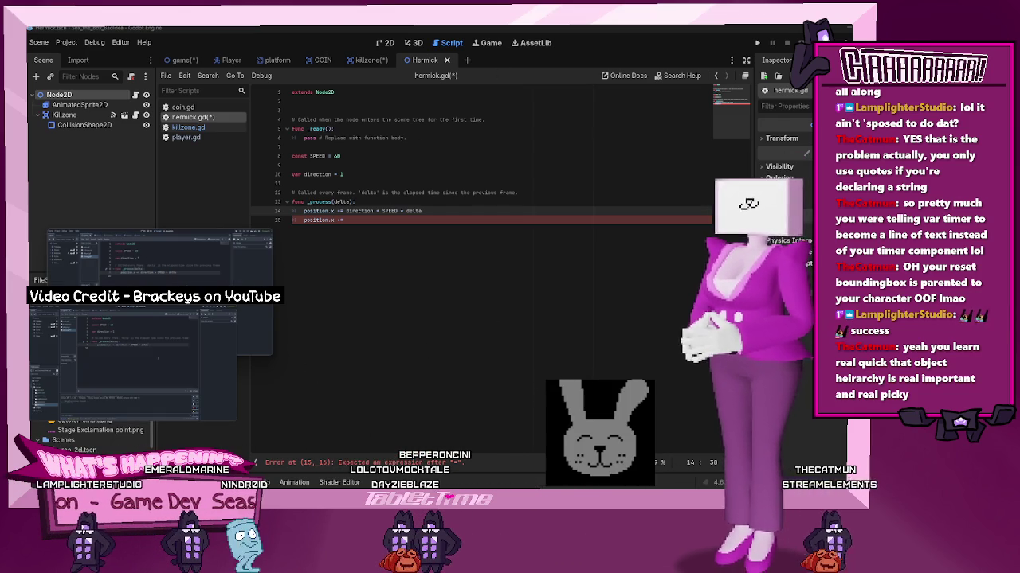
left_click(404, 227)
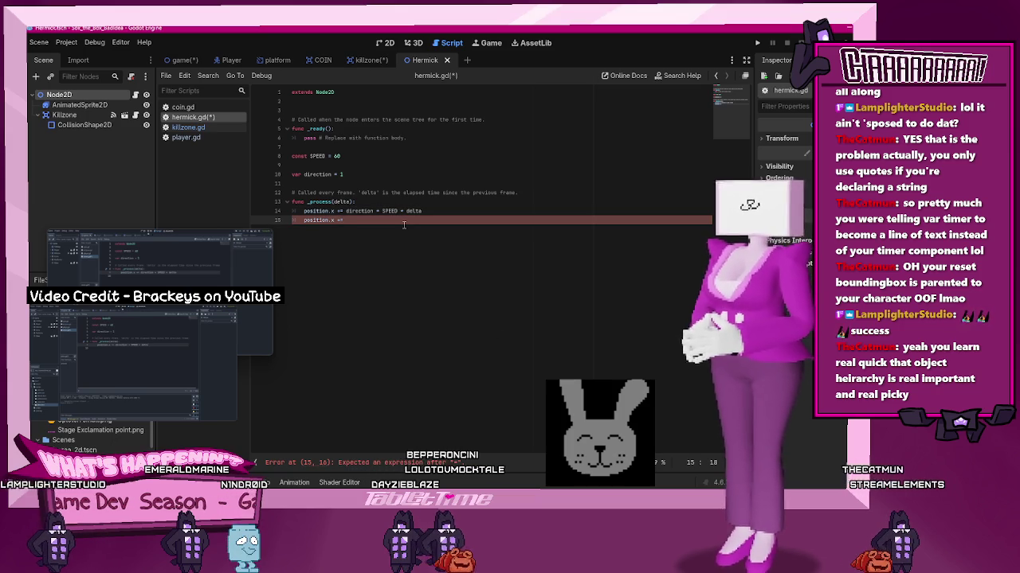
key("Left")
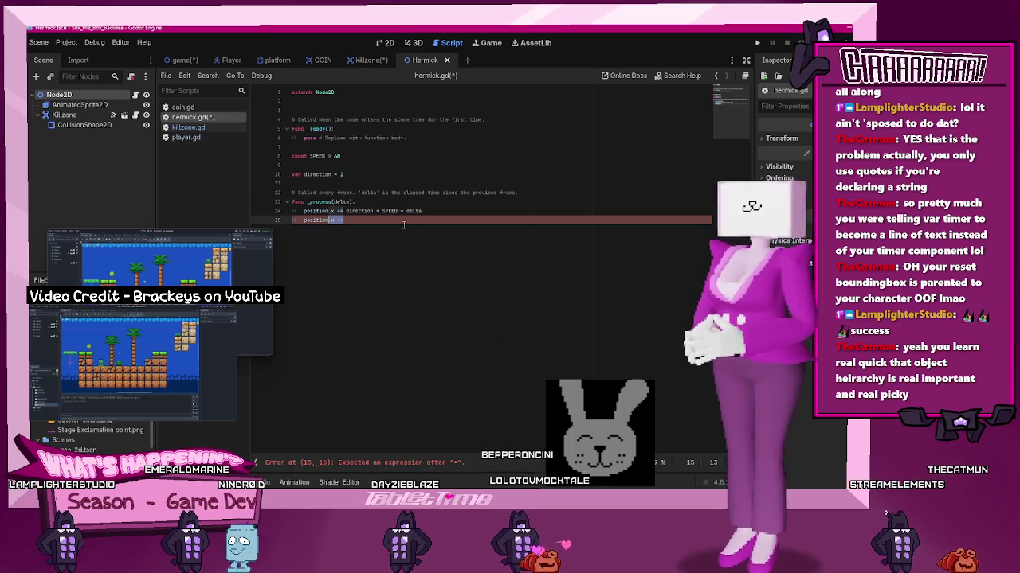
key("End")
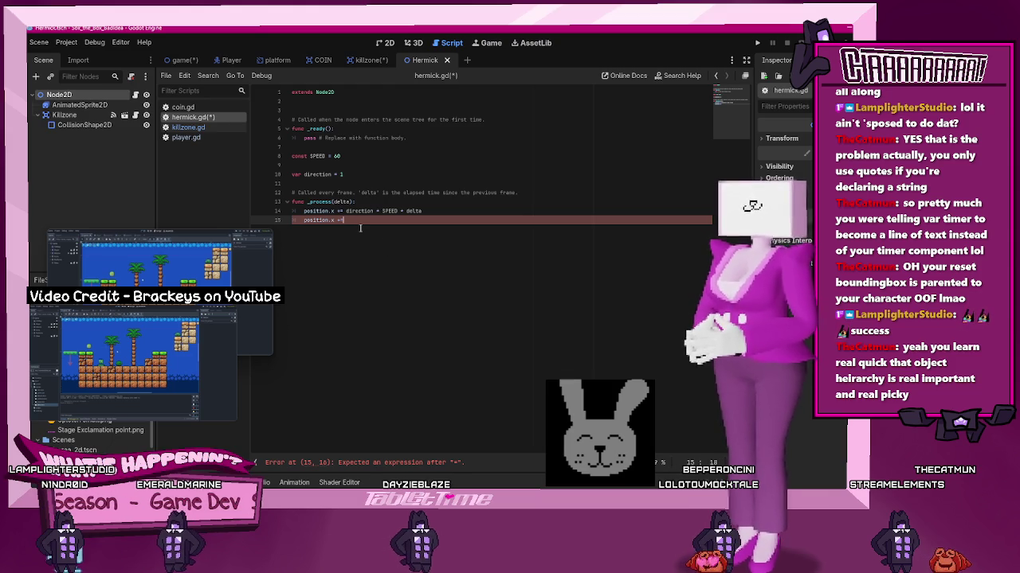
key("BackSpace")
key("BackSpace")
key("BackSpace")
key("ctrl+s")
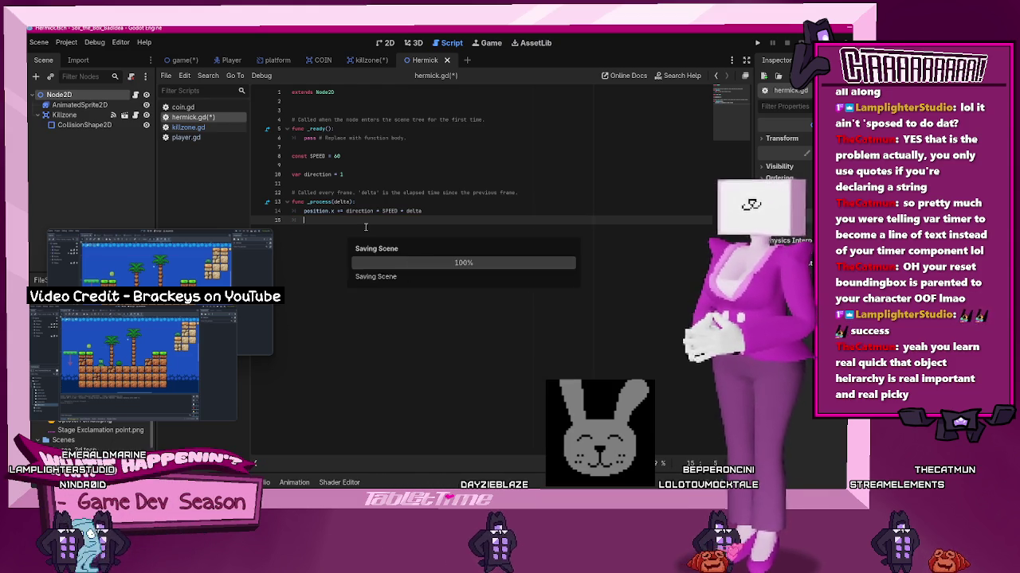
Switch to the game scene in the 2D view and save it
left_click(183, 60)
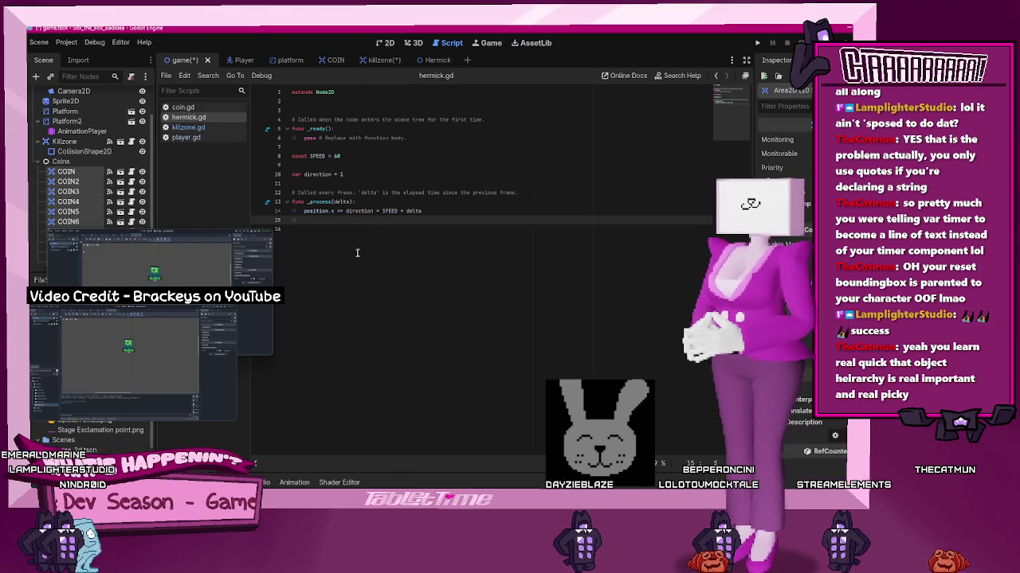
left_click(384, 43)
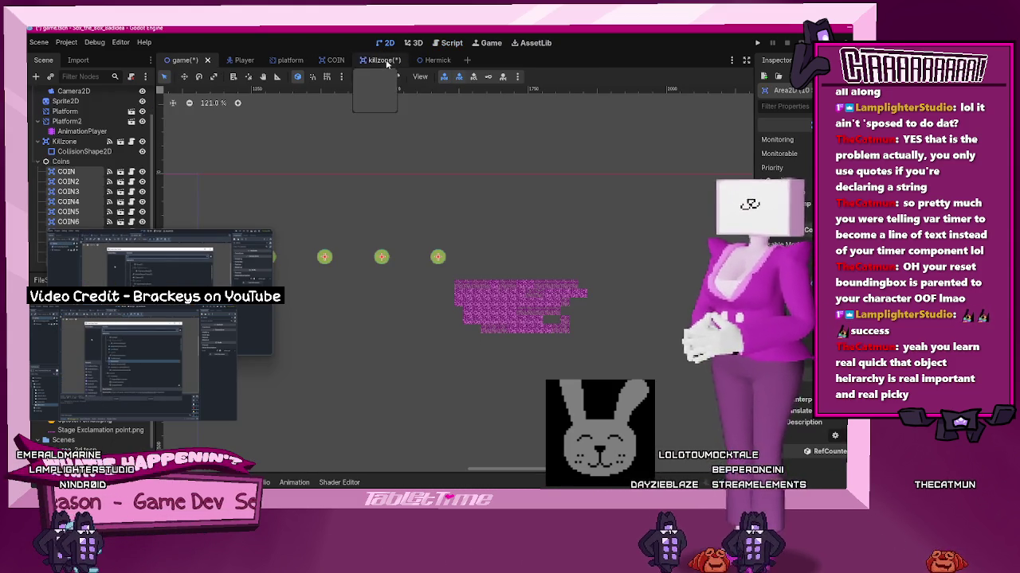
key("ctrl+s")
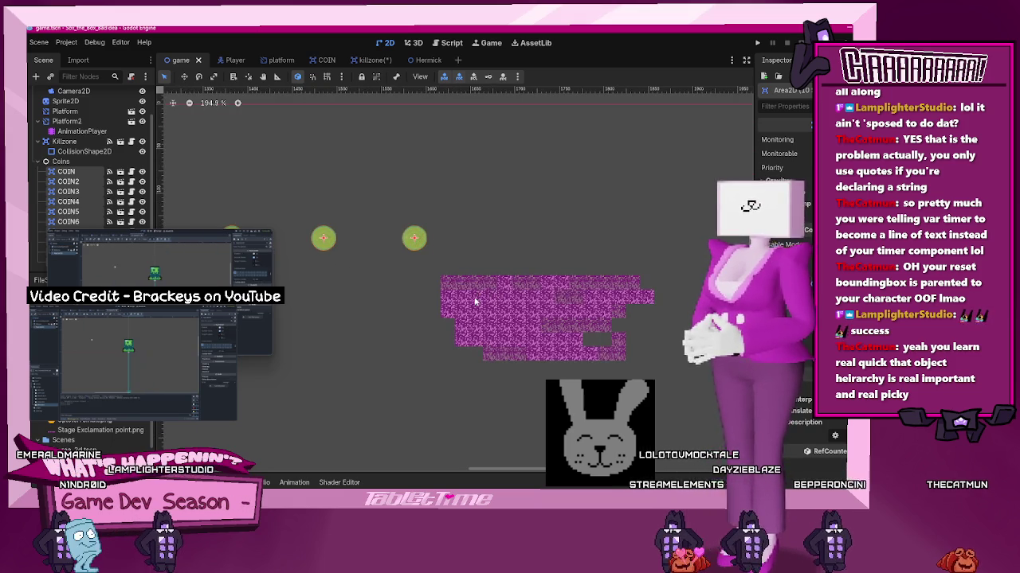
left_click(408, 327)
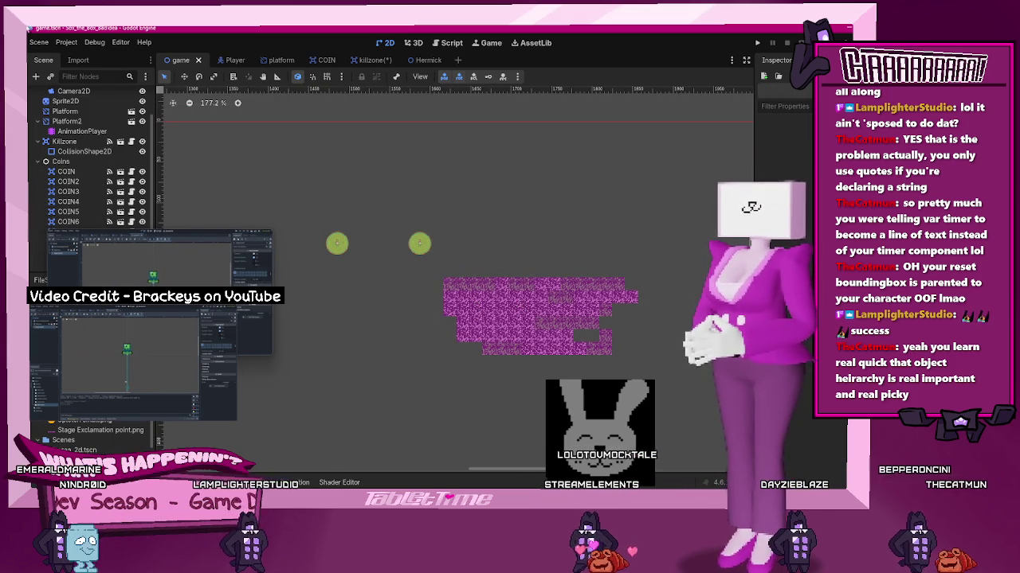
scroll(79, 111, "up", 2)
Paint magenta tiles extending the top row right, plus two raised tiles above it
left_click(79, 108)
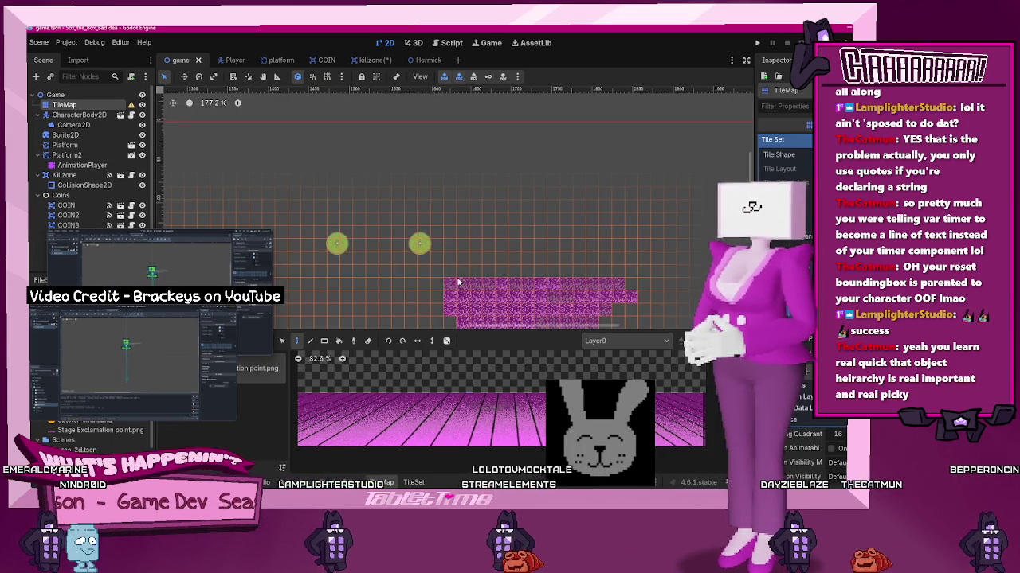
left_click(500, 401)
left_click_drag(669, 285, 701, 284)
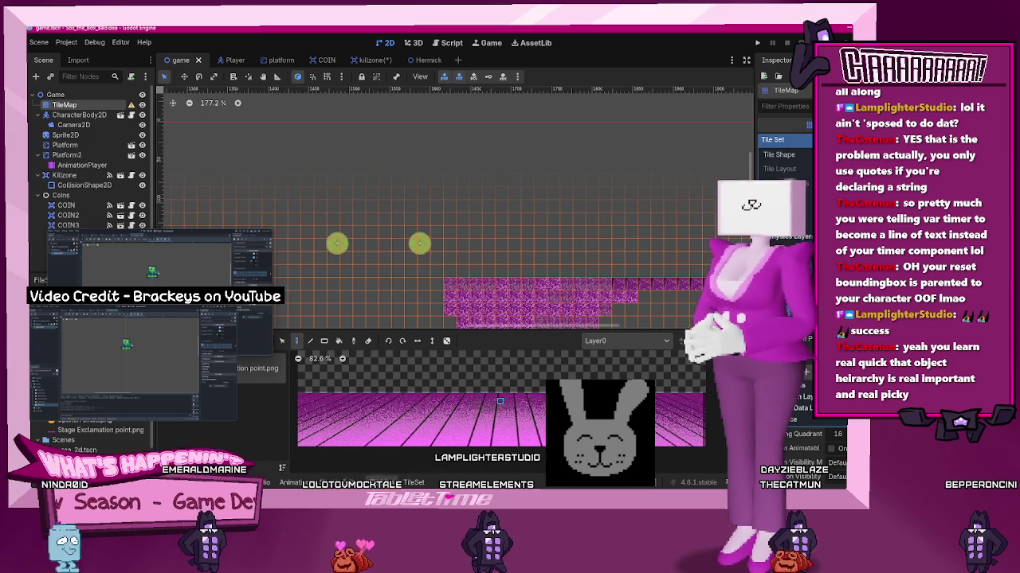
left_click(591, 271)
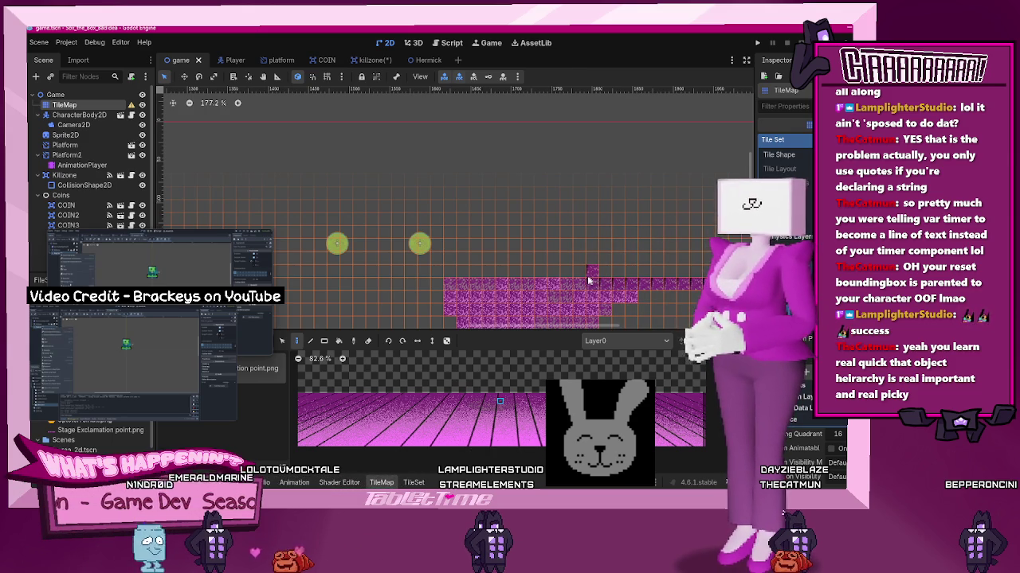
left_click(567, 279)
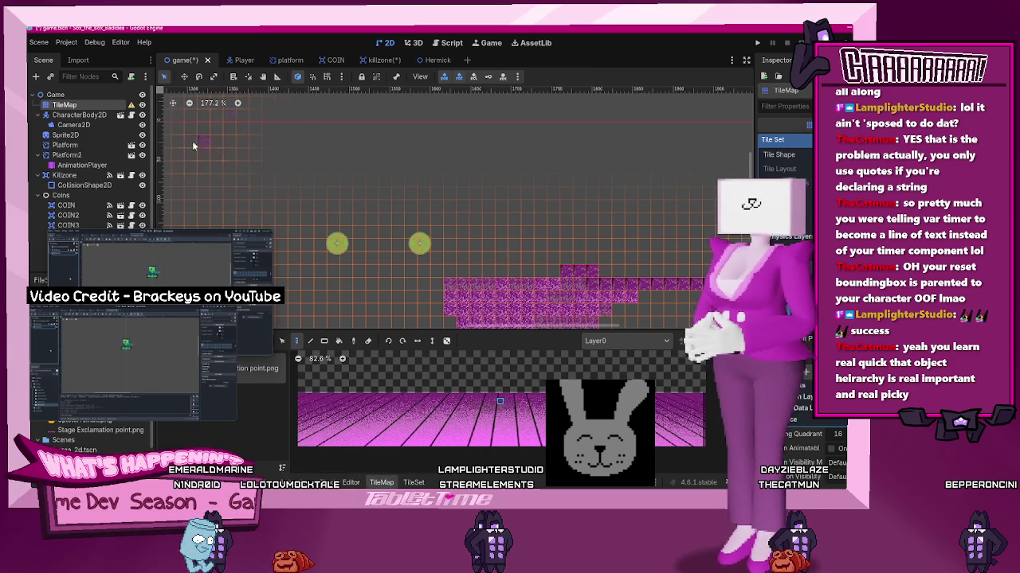
Drag Hermick.tscn from the FileSystem dock into the level
scroll(89, 130, "down", 2)
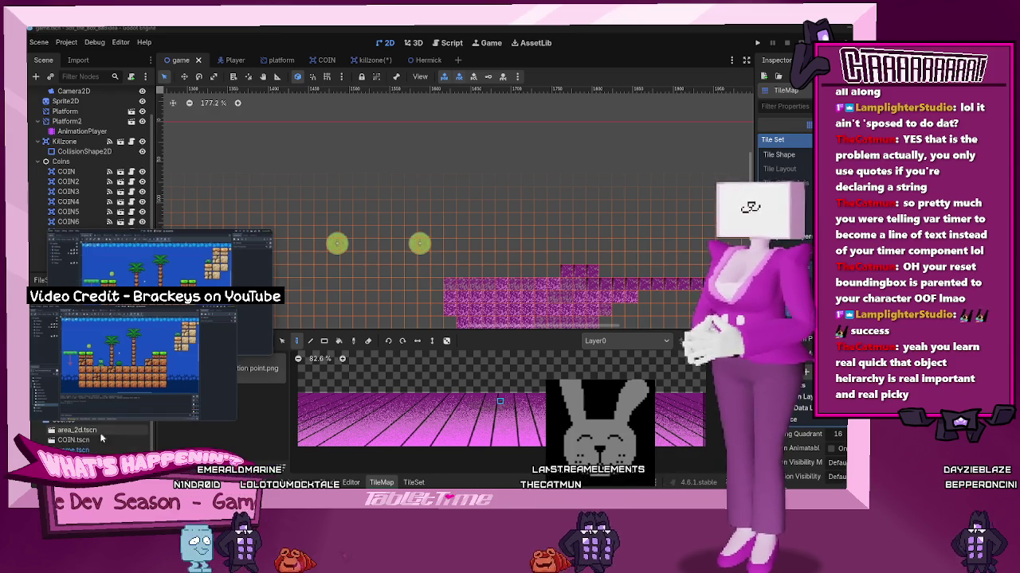
scroll(141, 437, "down", 2)
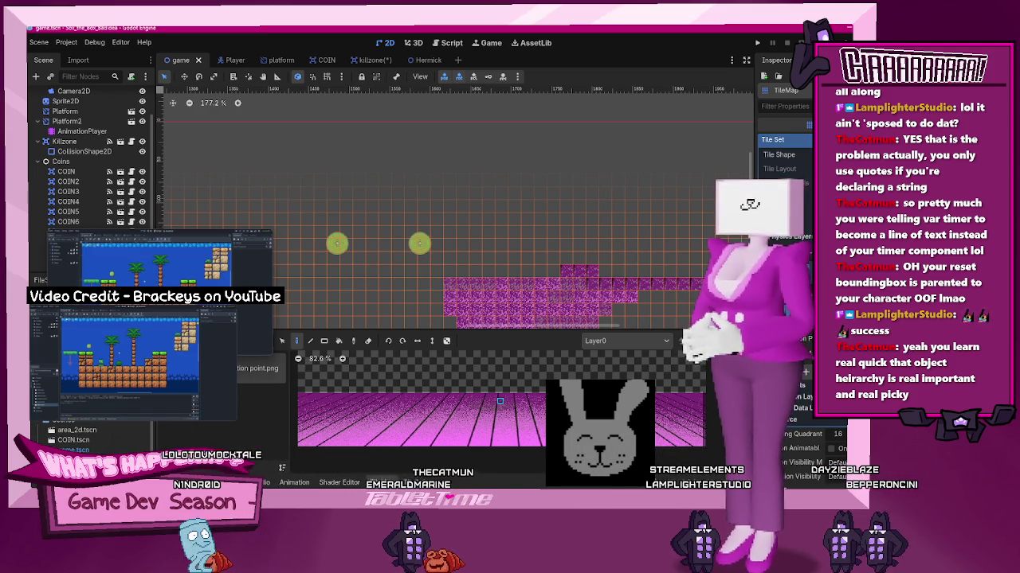
mouse_move(75, 461)
left_mouse_down()
mouse_move(518, 290)
mouse_move(644, 257)
mouse_move(618, 270)
left_mouse_up()
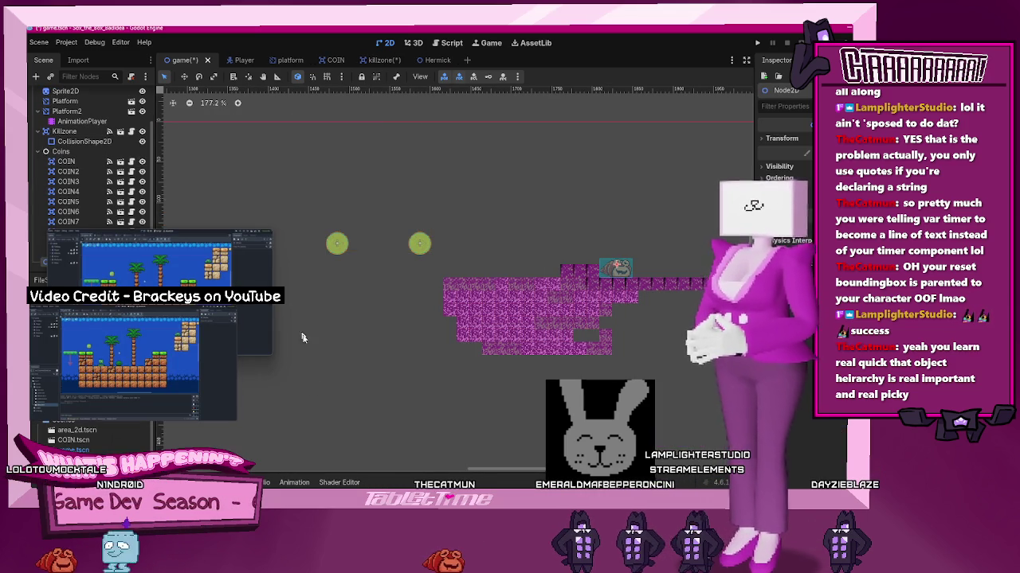
Check the killzone scene, then save the game scene with the placed Hermick
mouse_move(159, 318)
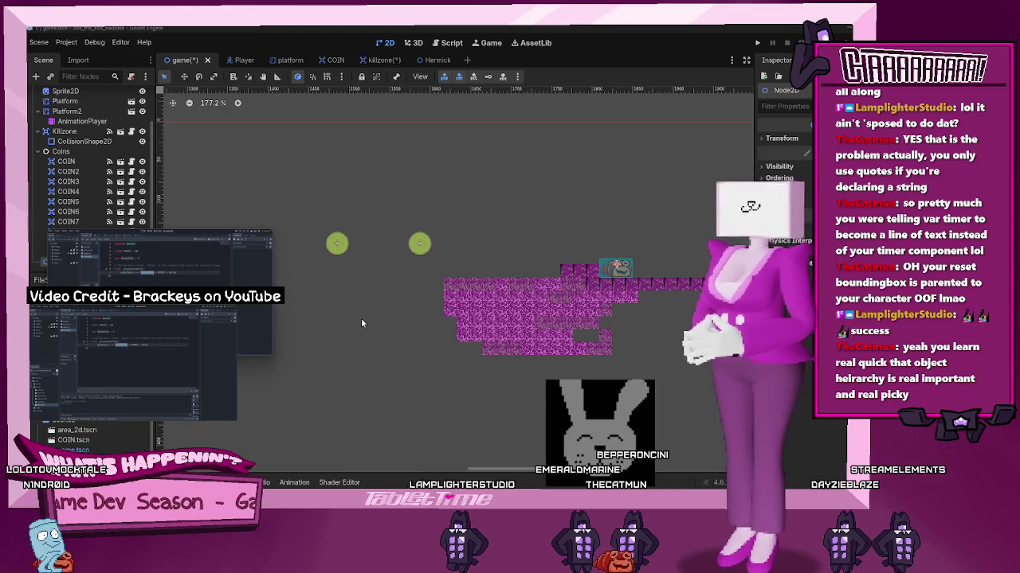
left_click(379, 60)
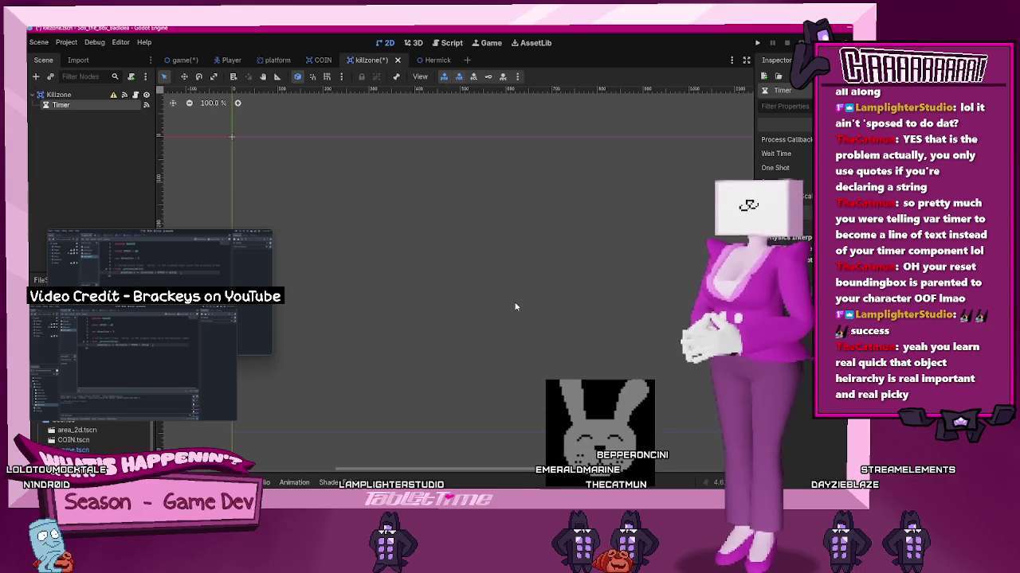
left_click(180, 59)
key("ctrl+s")
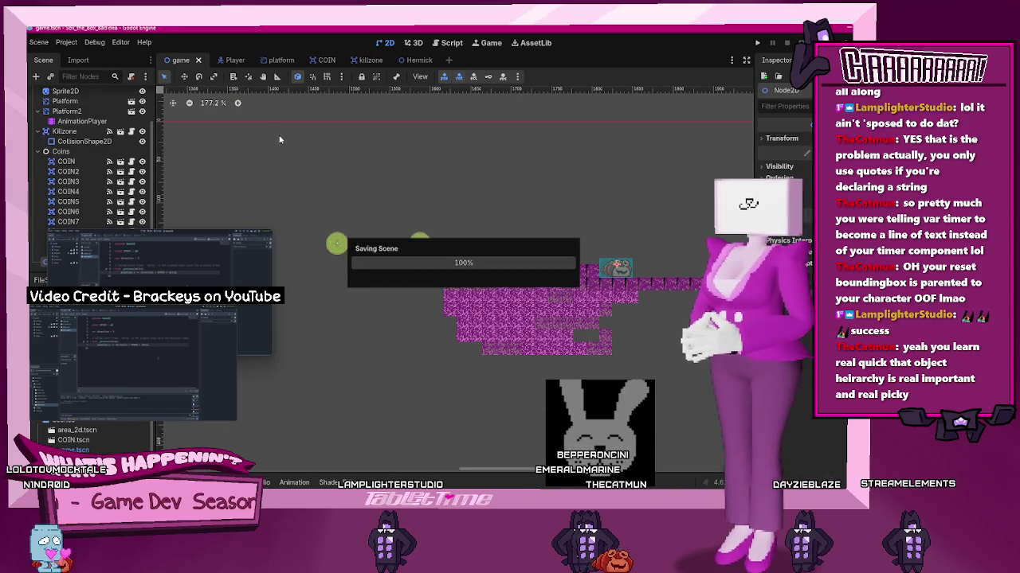
Collapse the Coins group in the Scene dock and open the Hermick scene
left_click(37, 152)
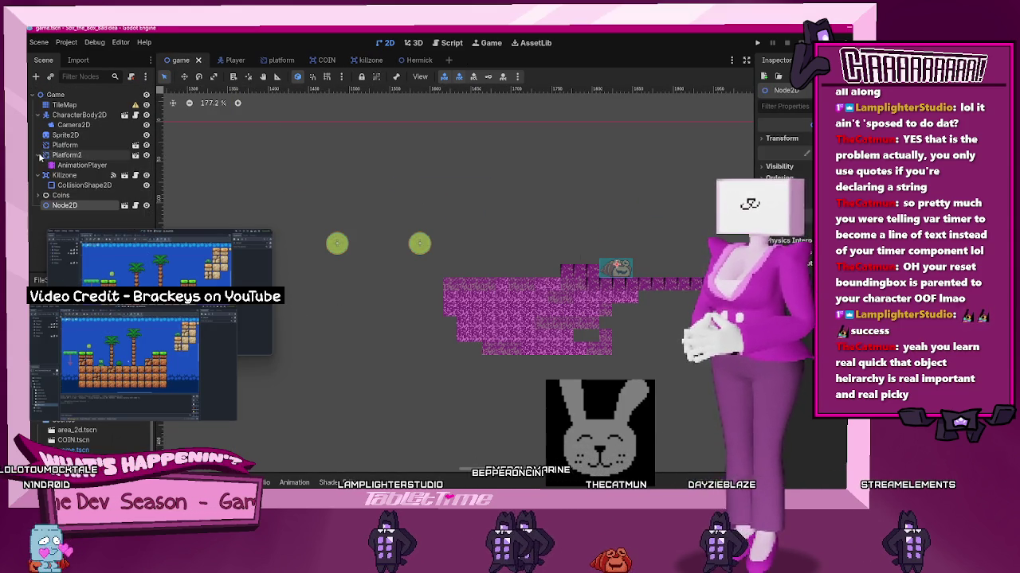
left_click(38, 195)
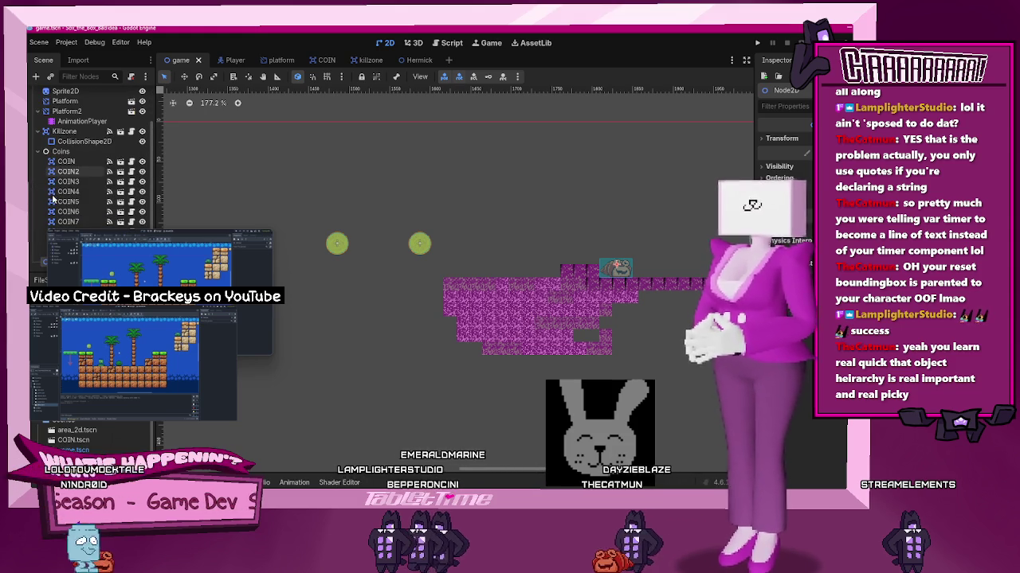
left_click(37, 151)
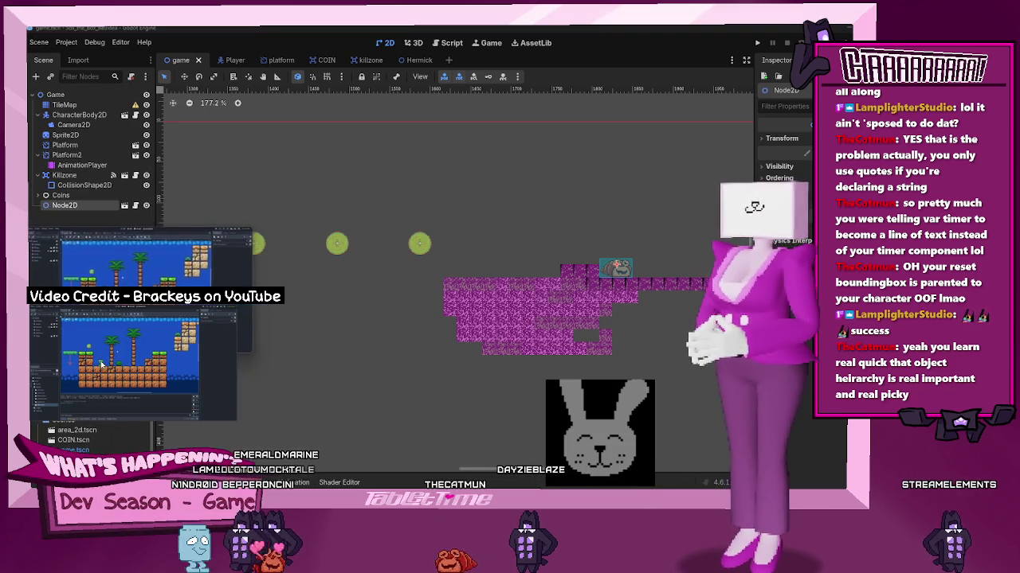
scroll(556, 308, "up", 4)
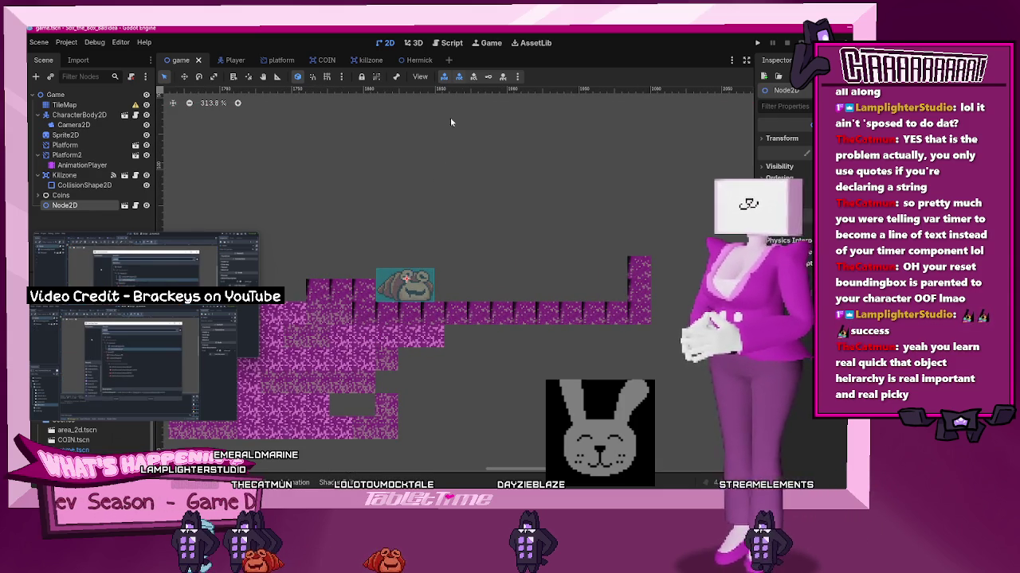
left_click(407, 61)
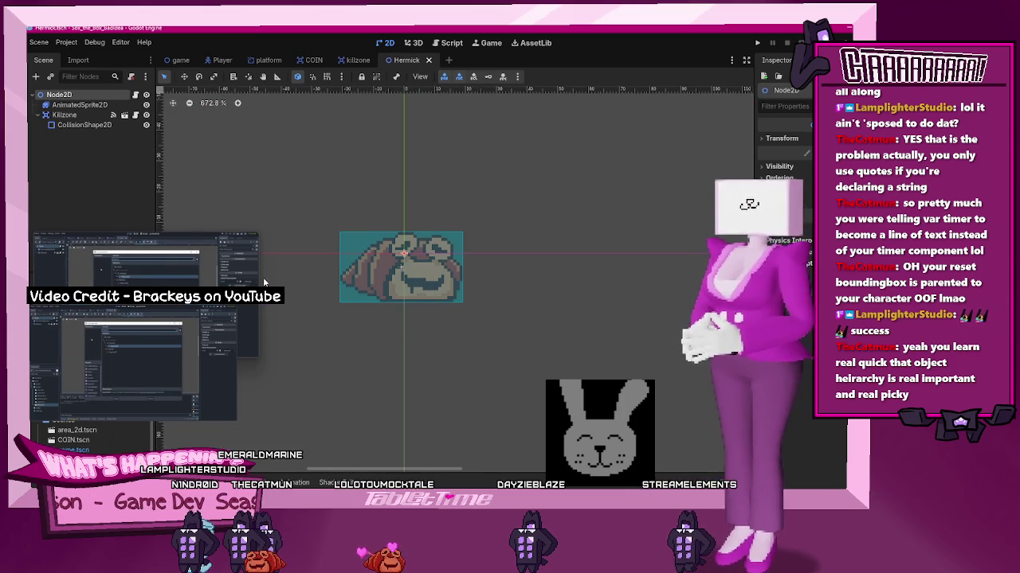
Add a RayCast2D under Node2D aimed one way, and a second raycast aimed left of the sprite
left_click(36, 78)
type("rayc")
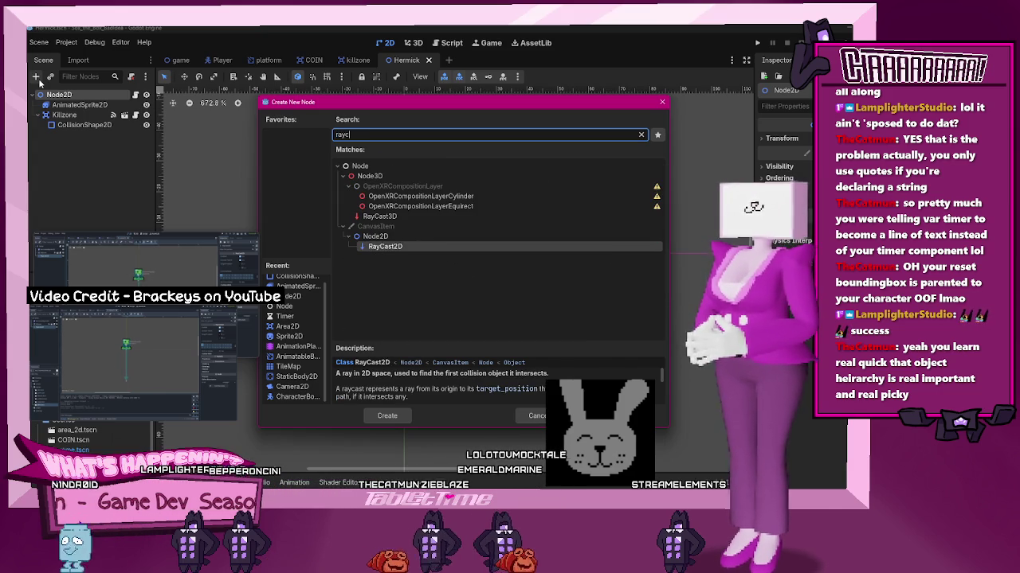
left_click(386, 416)
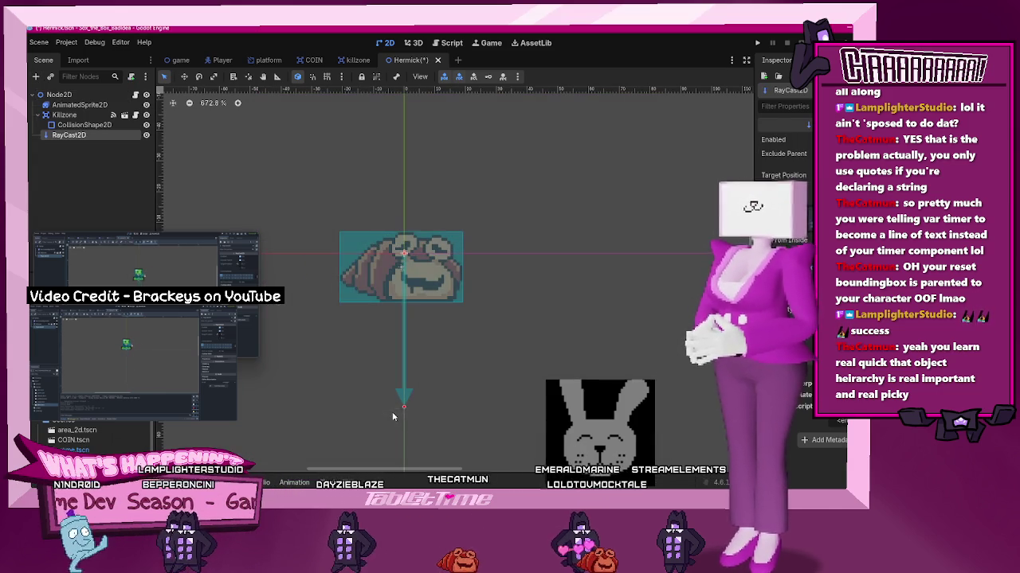
scroll(373, 303, "down", 3)
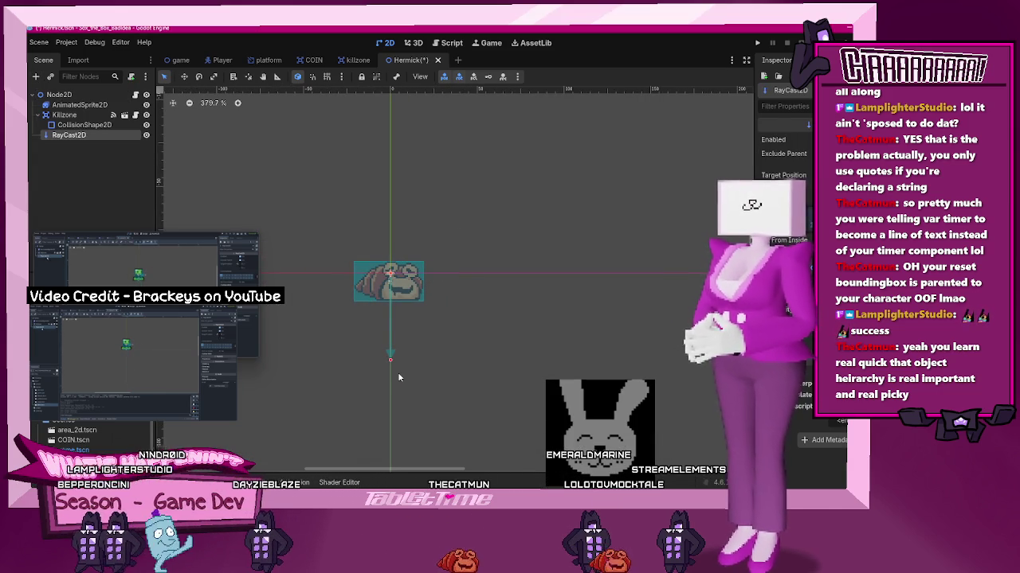
left_click_drag(398, 374, 412, 361)
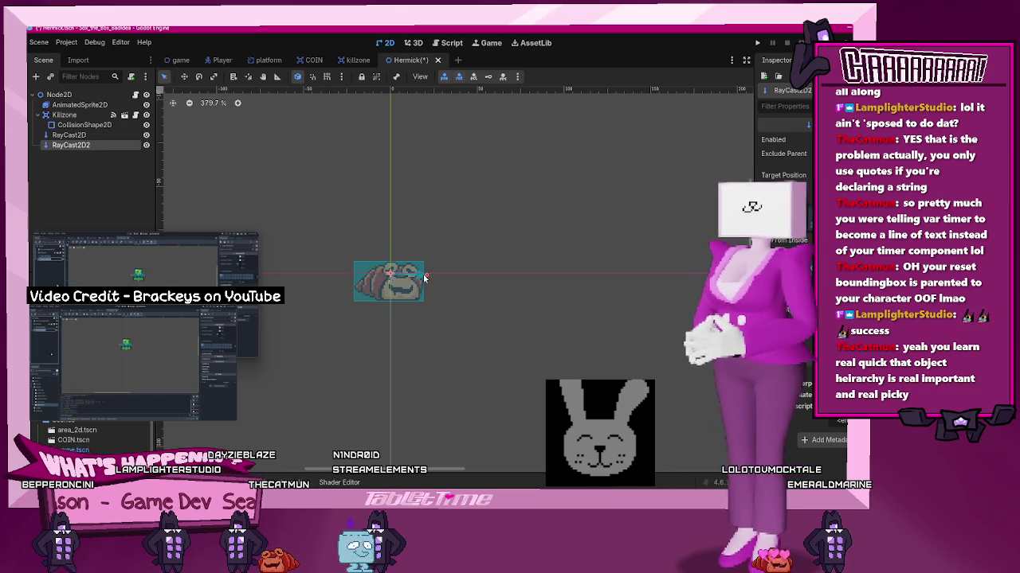
mouse_move(426, 277)
left_mouse_down()
mouse_move(334, 276)
mouse_move(344, 274)
left_mouse_up()
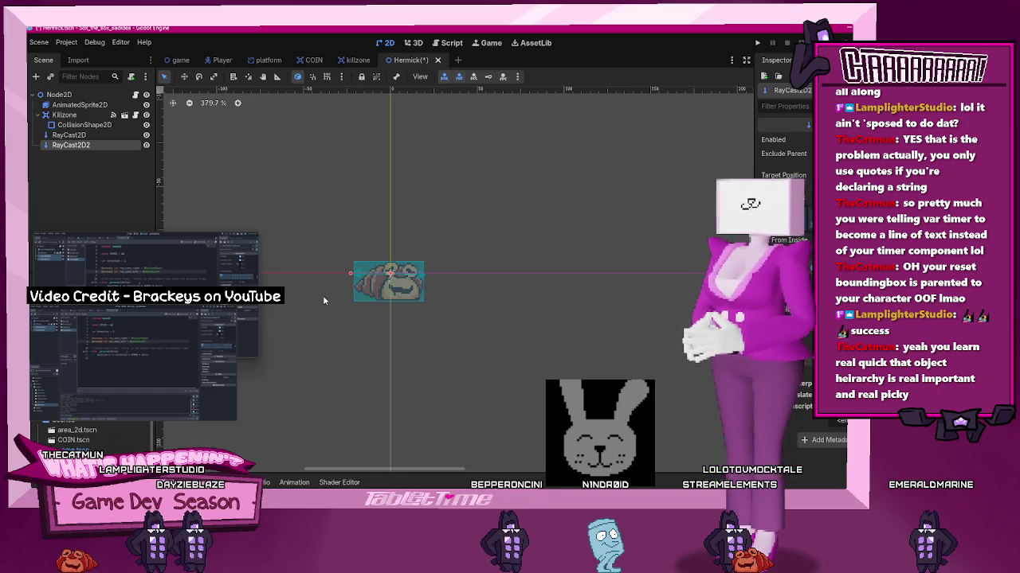
mouse_move(159, 358)
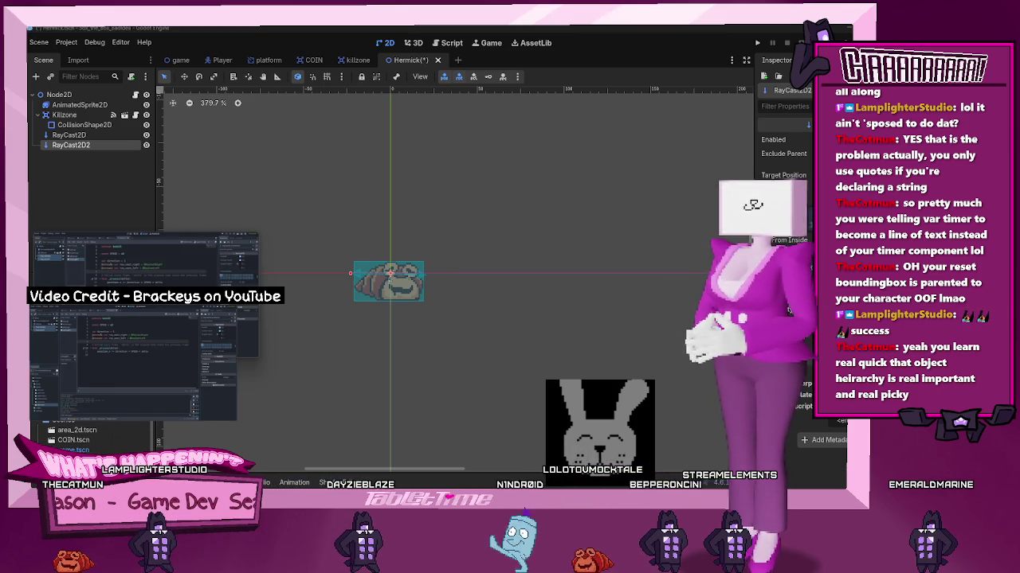
Rename the RayCast2D node to RayCastRight
mouse_move(141, 413)
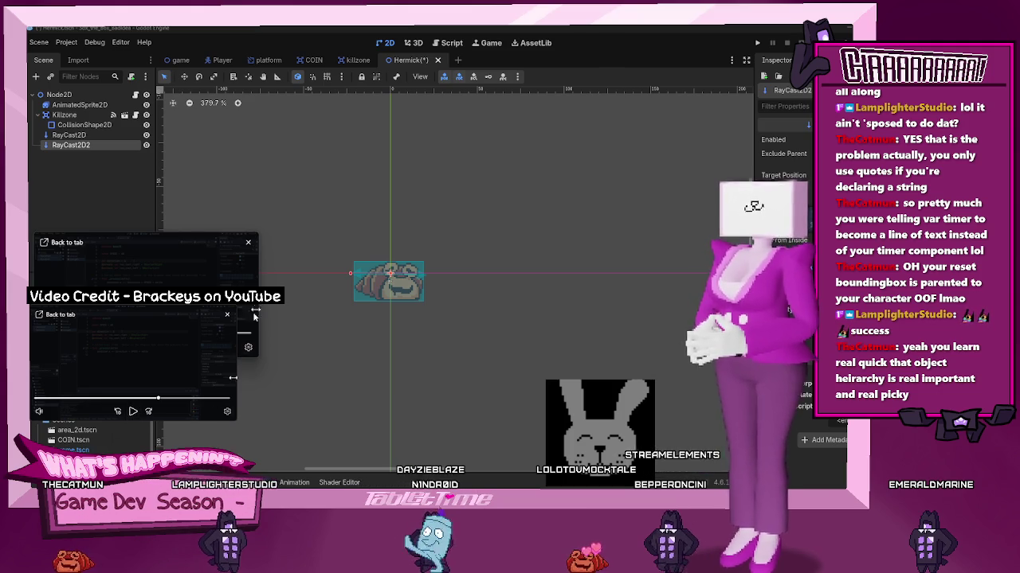
left_click_drag(254, 317, 384, 312)
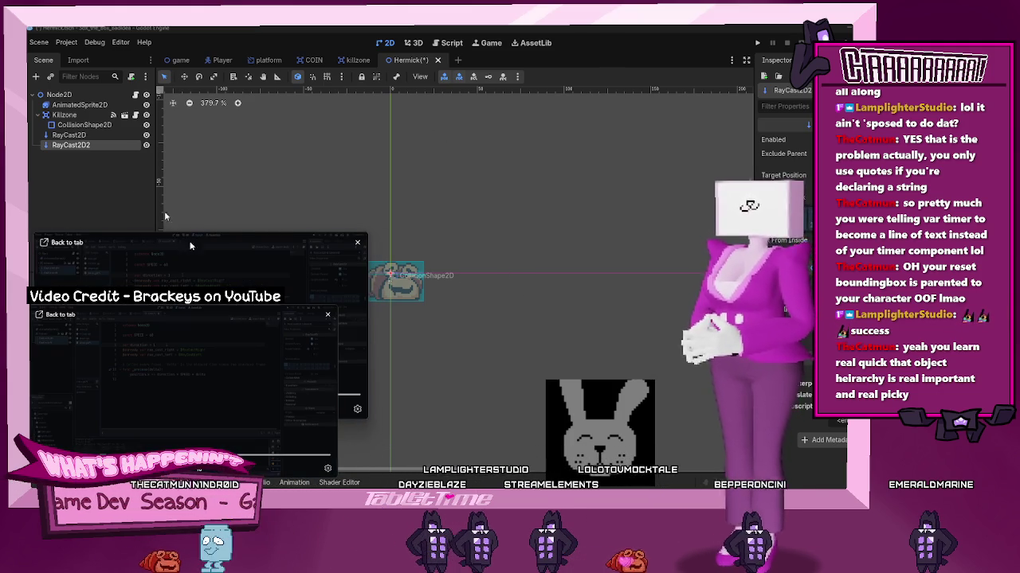
double_click(79, 136)
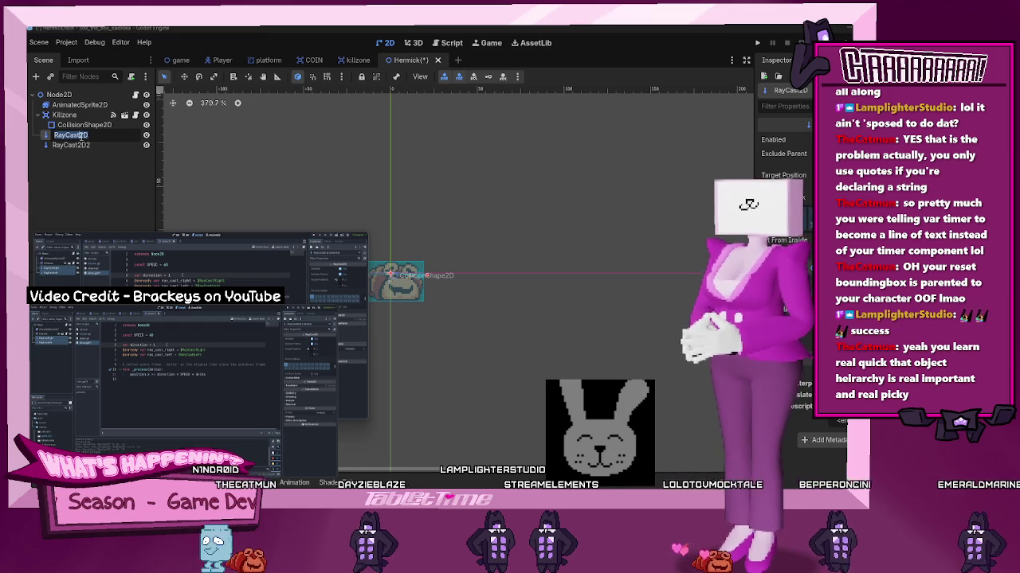
left_click(125, 157)
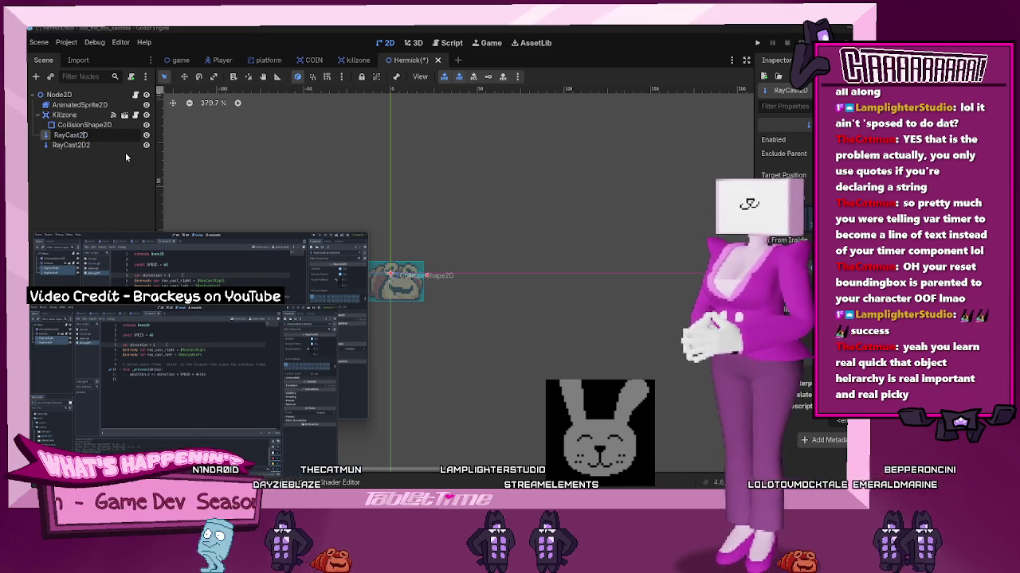
key("BackSpace")
key("BackSpace")
type("R")
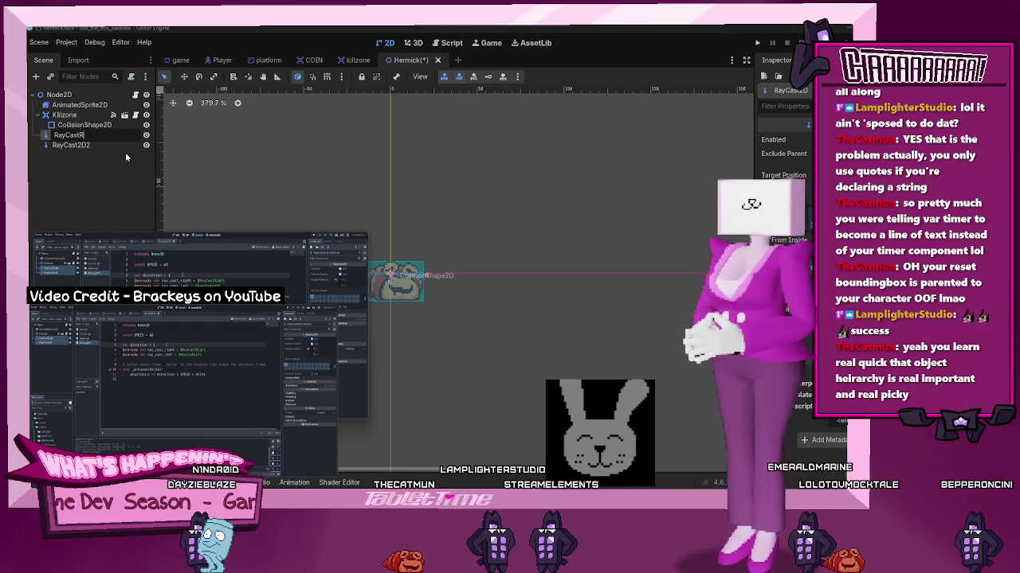
type("ight")
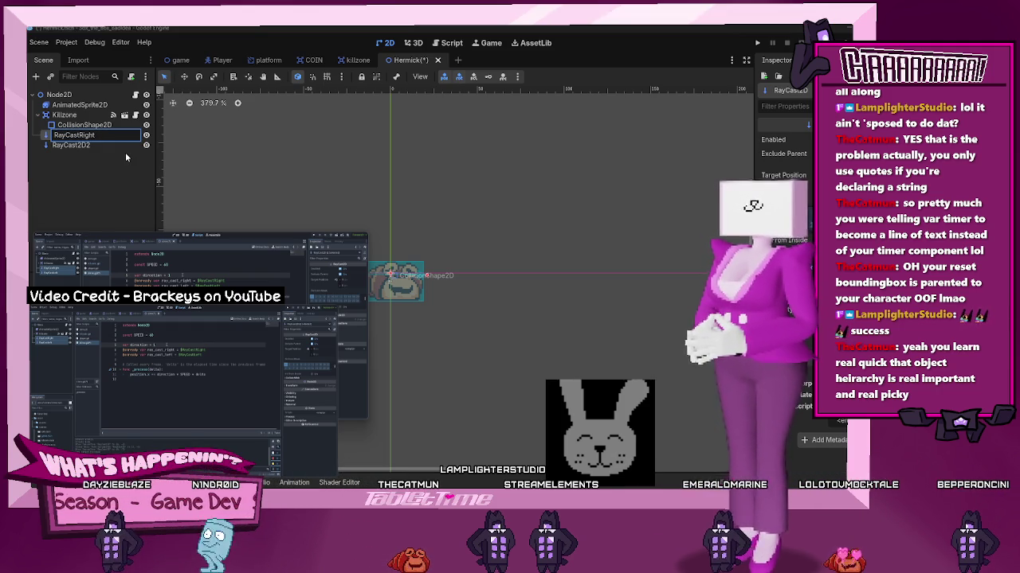
Rename RayCast2D2 to RayCastLeft
double_click(80, 145)
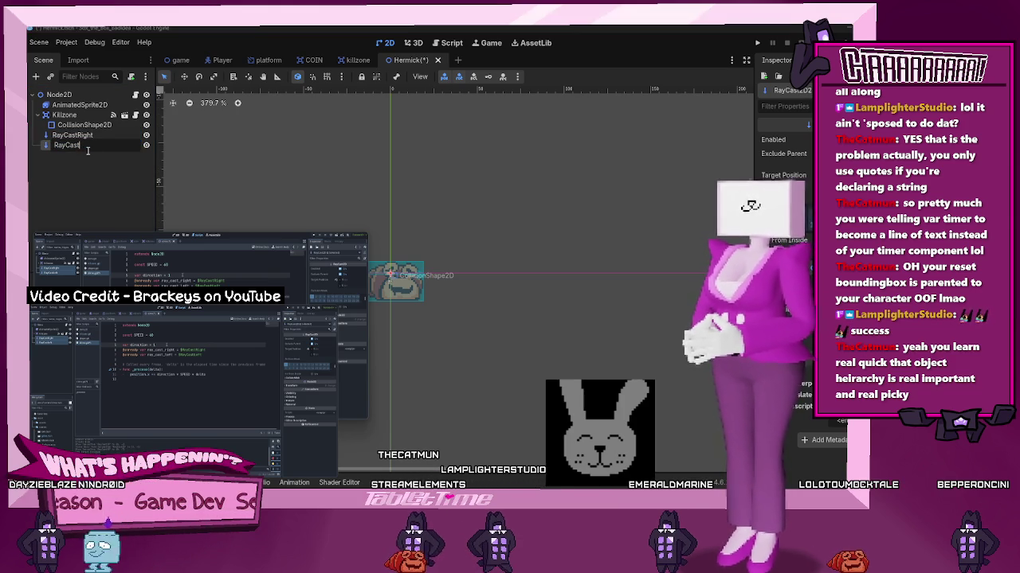
type("Left")
key("Return")
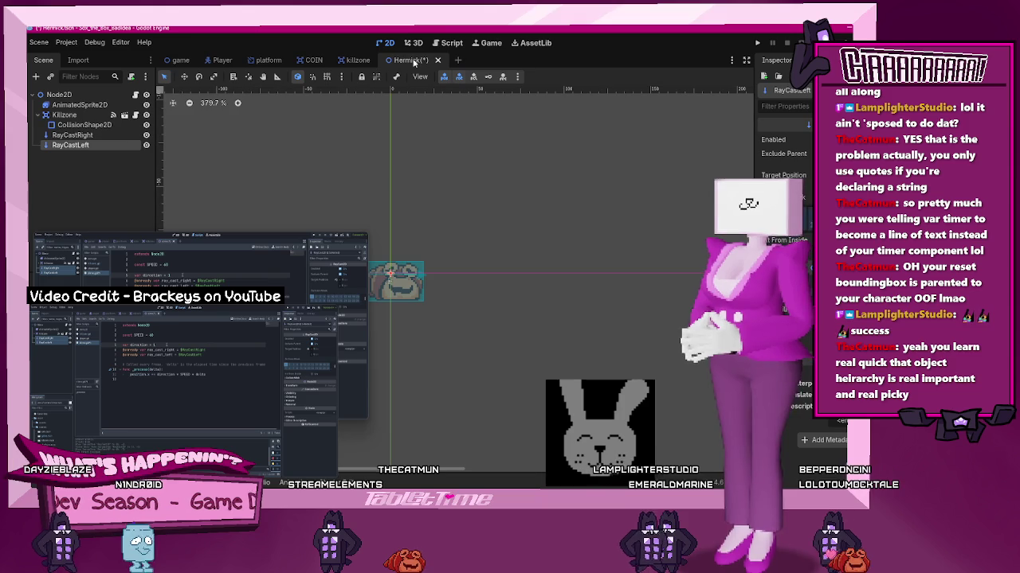
left_click(447, 43)
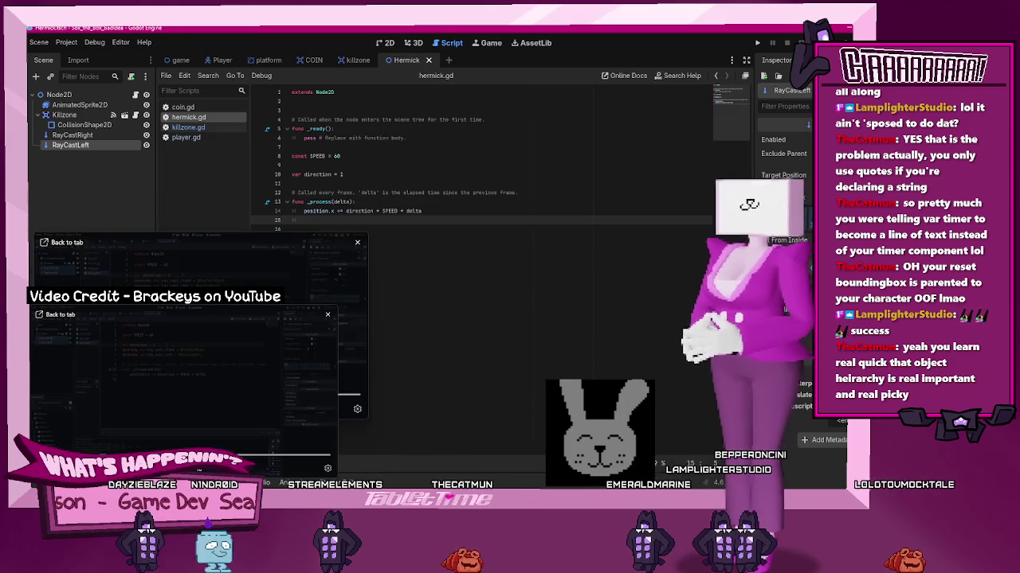
left_click(357, 174)
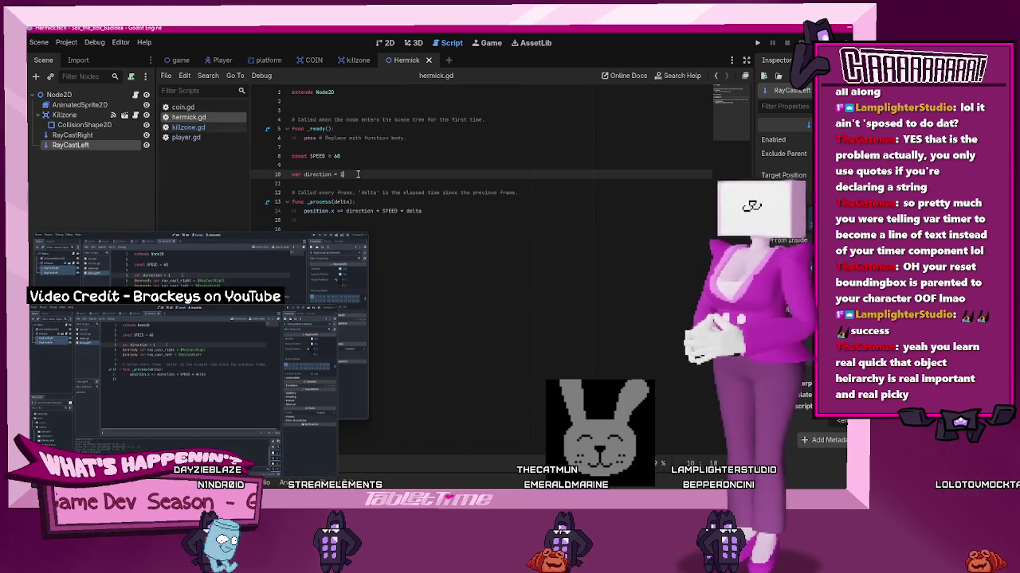
key("Return")
type("@")
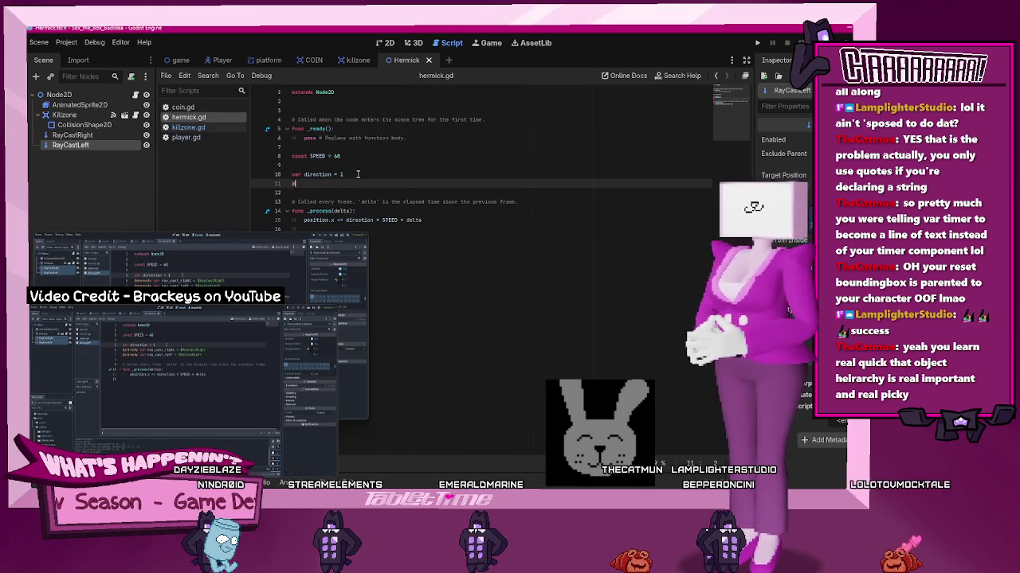
type("onready")
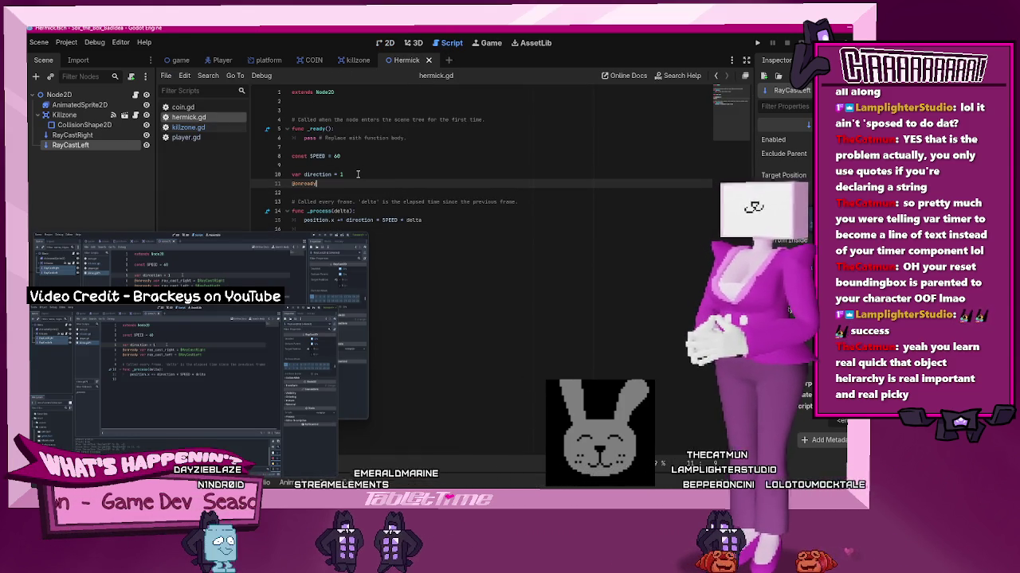
type(" r ")
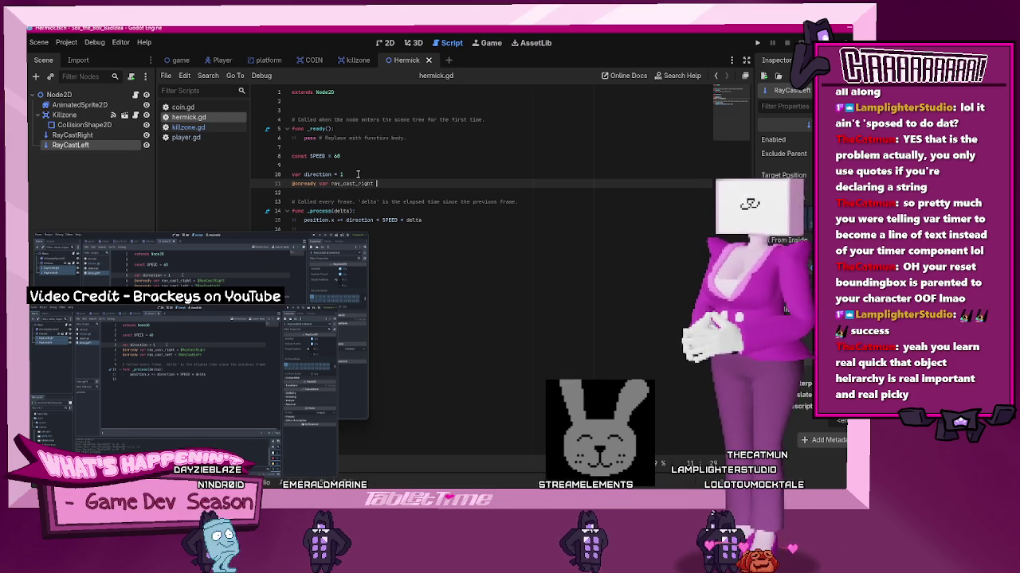
type("=$")
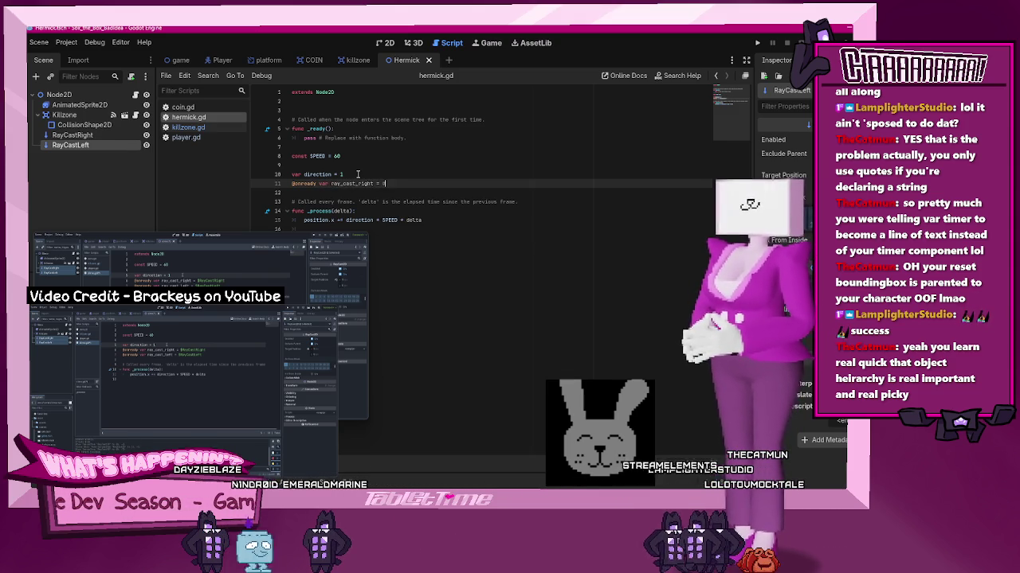
type("$")
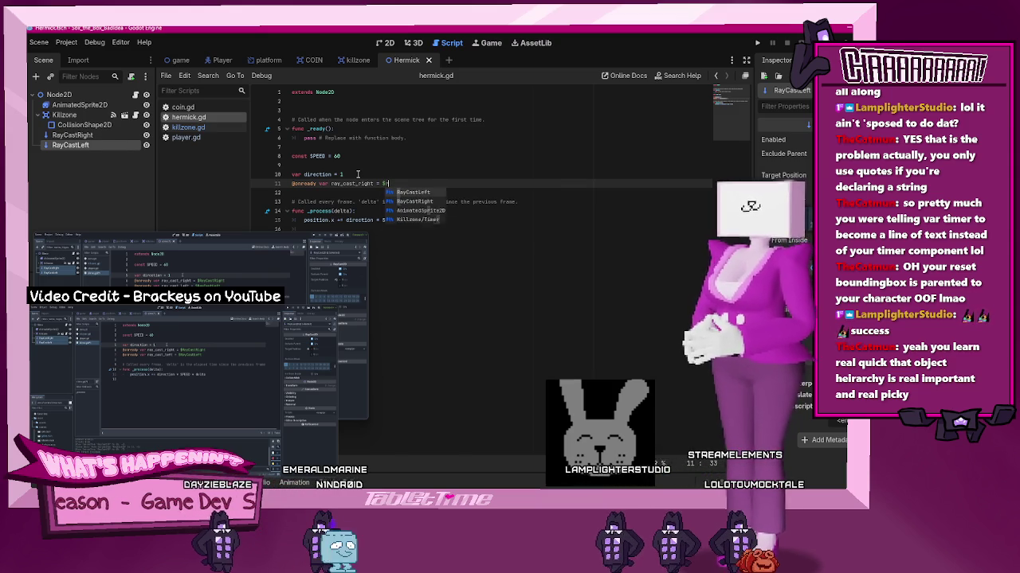
type("RayCastRight")
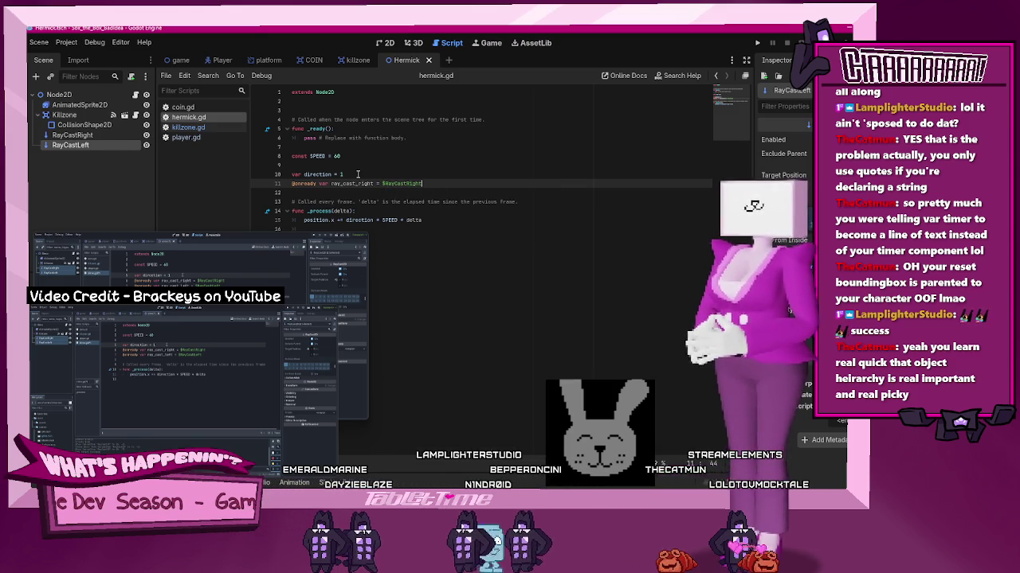
key("shift+Home")
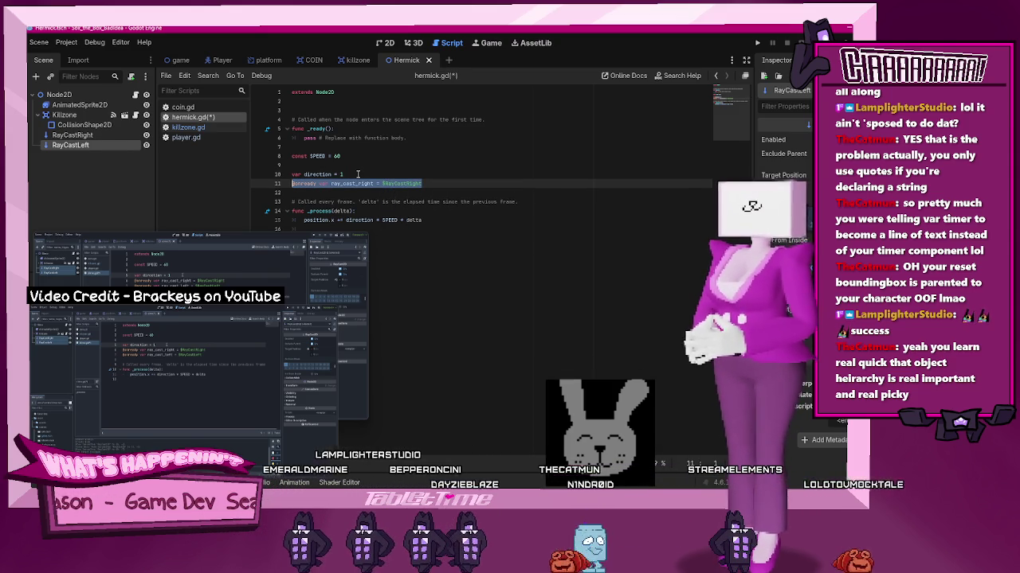
key("ctrl+c")
key("End")
key("Return")
key("ctrl+v")
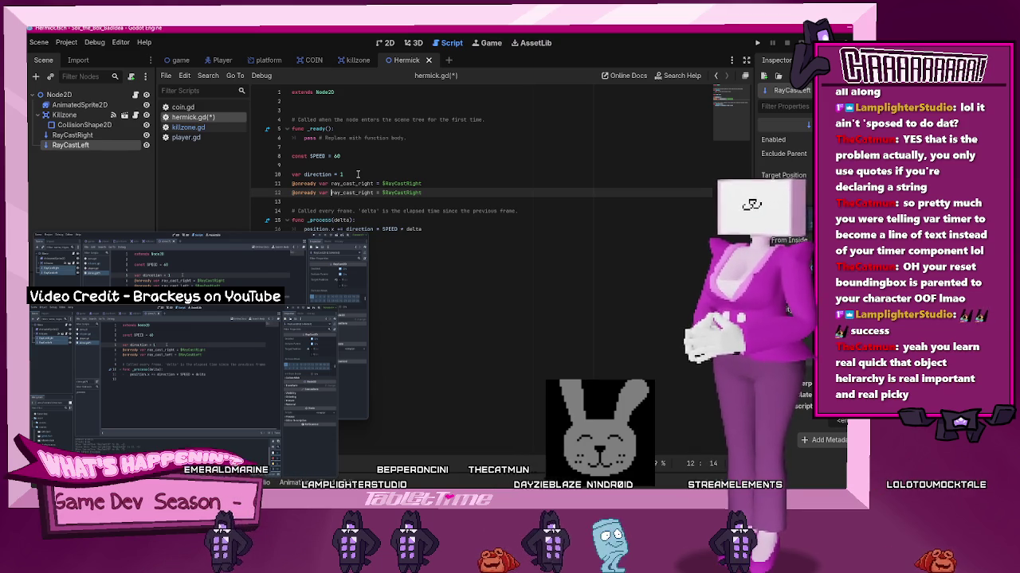
key("Left")
key("Left")
key("Left")
key("BackSpace")
key("BackSpace")
key("BackSpace")
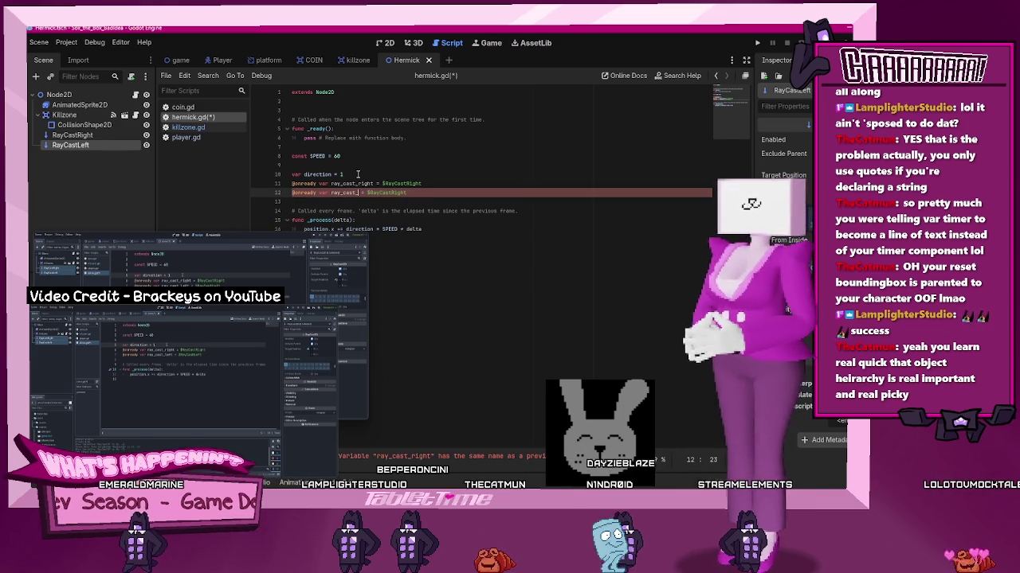
type("left")
key("End")
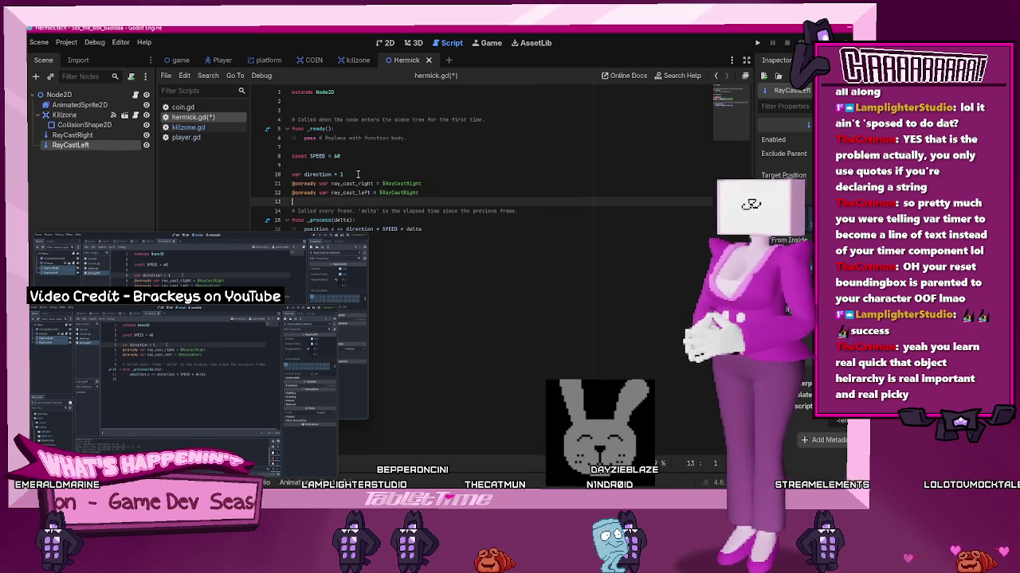
key("ctrl+BackSpace")
type("RayCastLef")
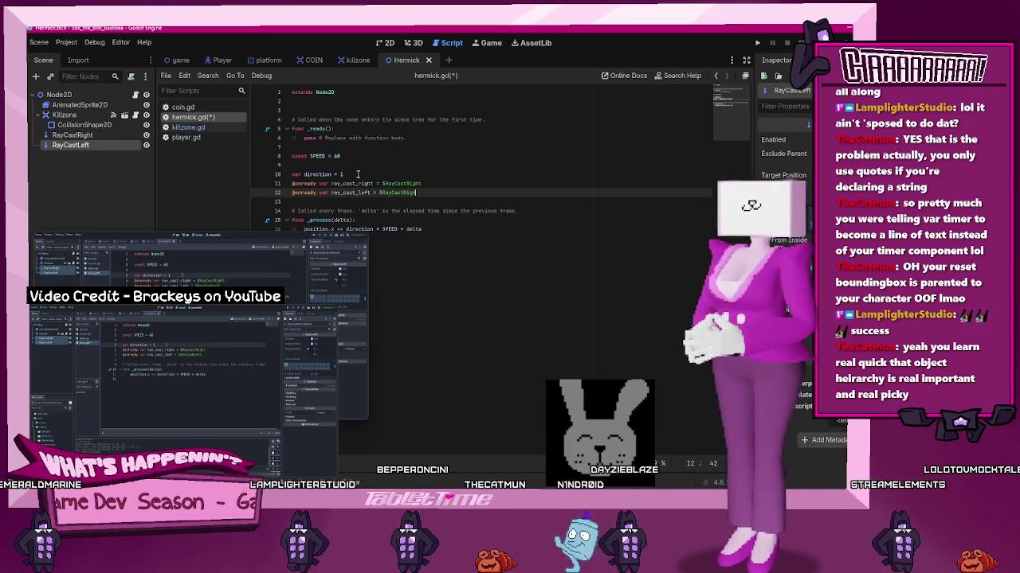
type("Left")
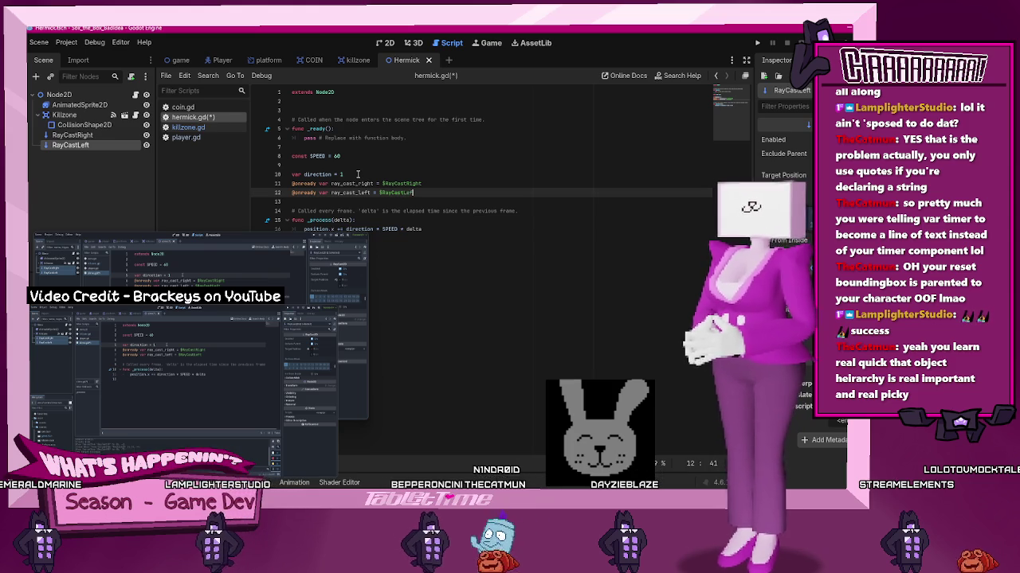
key("ctrl+s")
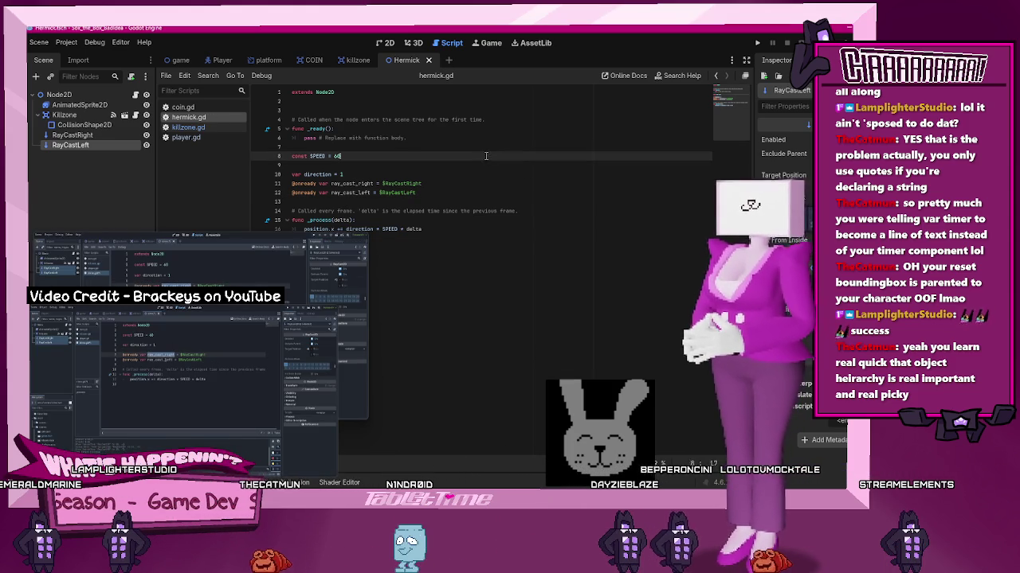
Open blank lines inside the _process function of hermick.gd
left_click(480, 182)
left_click(484, 173)
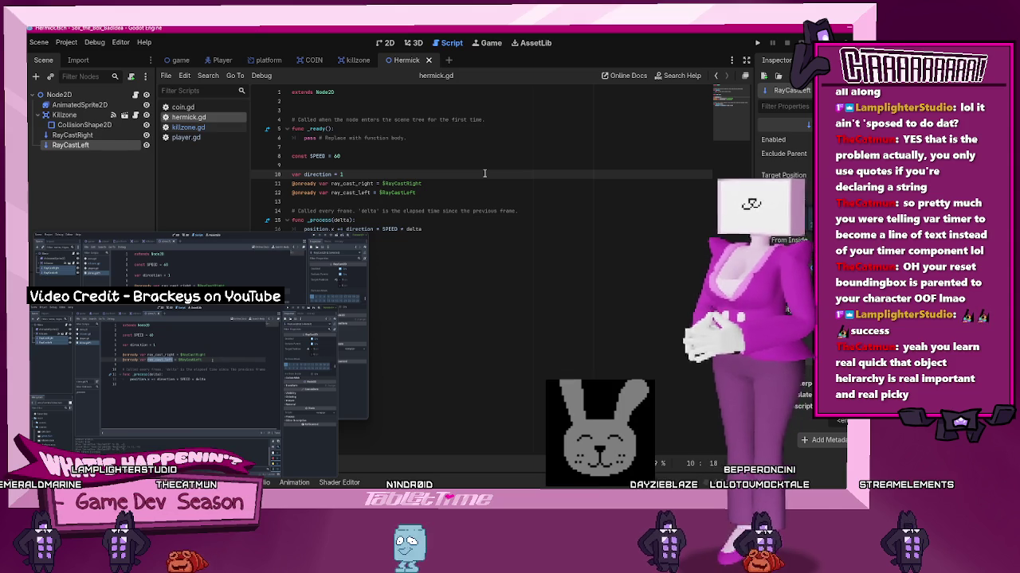
key("Return")
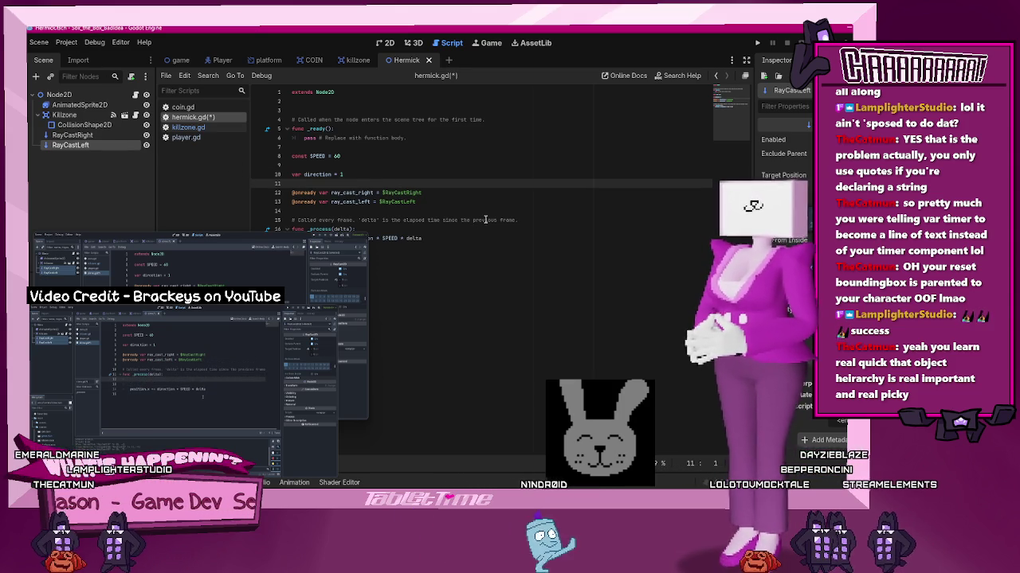
left_click(484, 211)
left_click(483, 227)
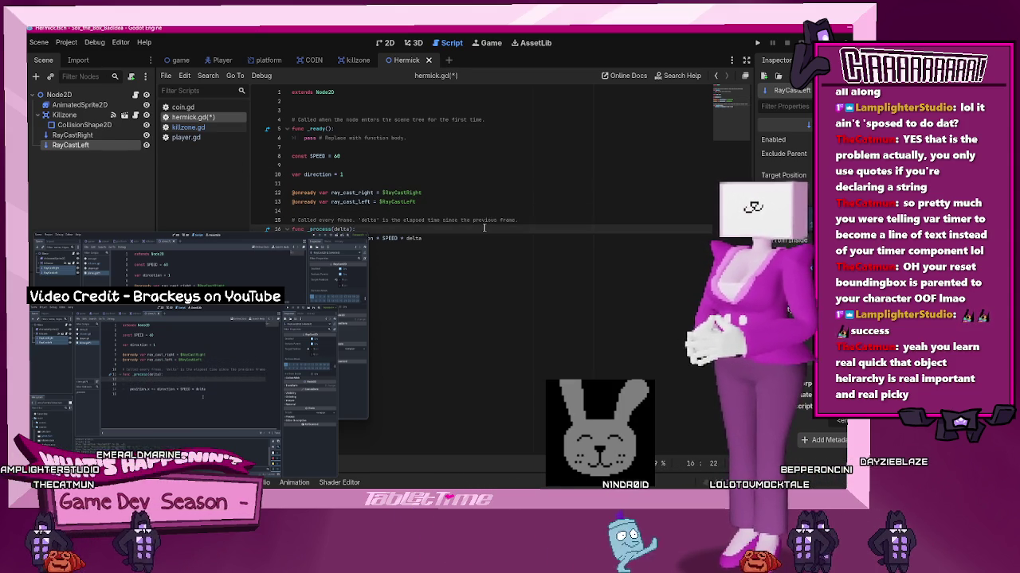
key("Return")
key("Return")
key("Return")
key("Up")
key("Up")
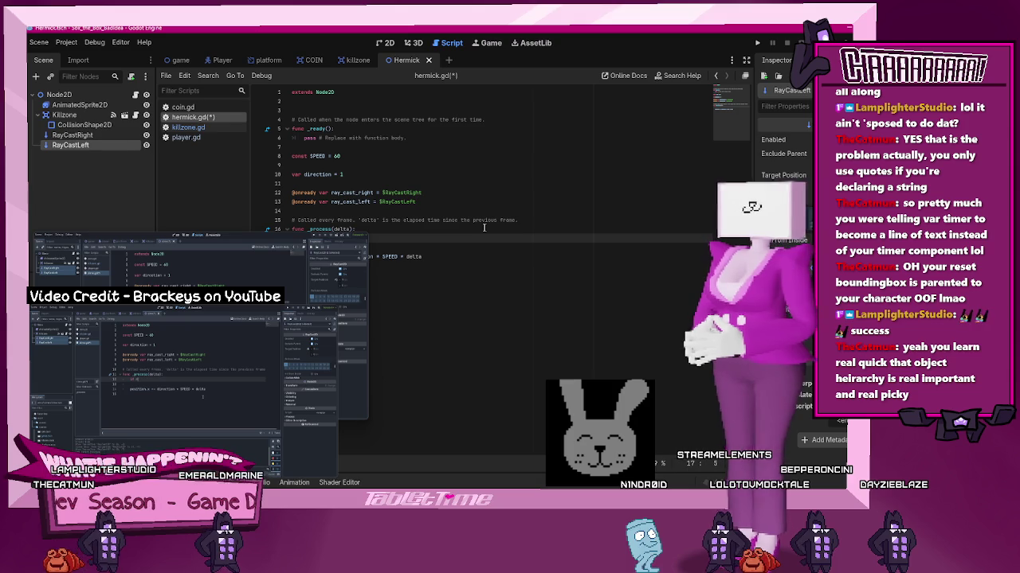
Write 'if ray_cast_right.is_colliding():' with 'direction = -1' inside it
type("if ")
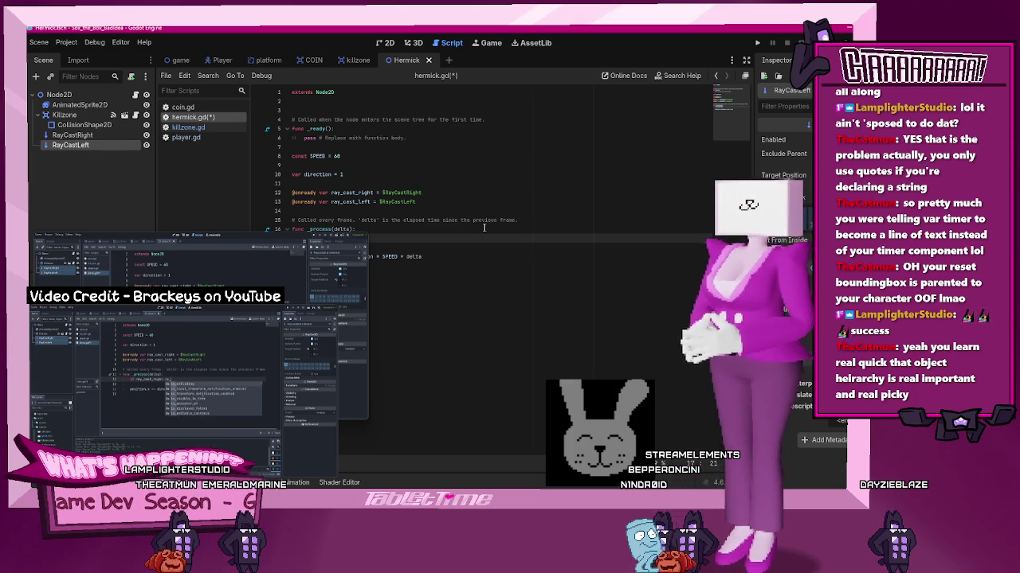
type("c")
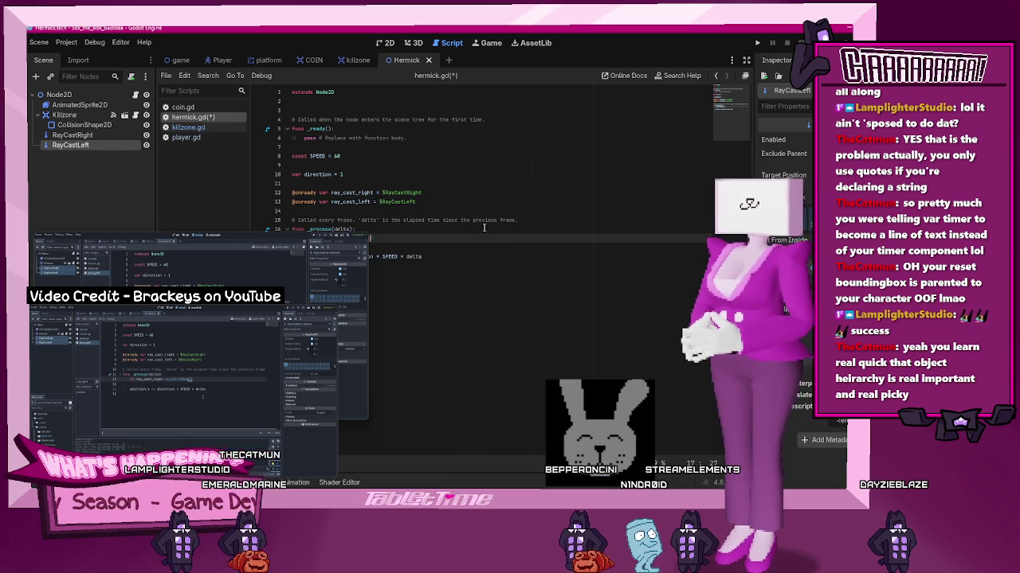
key("BackSpace")
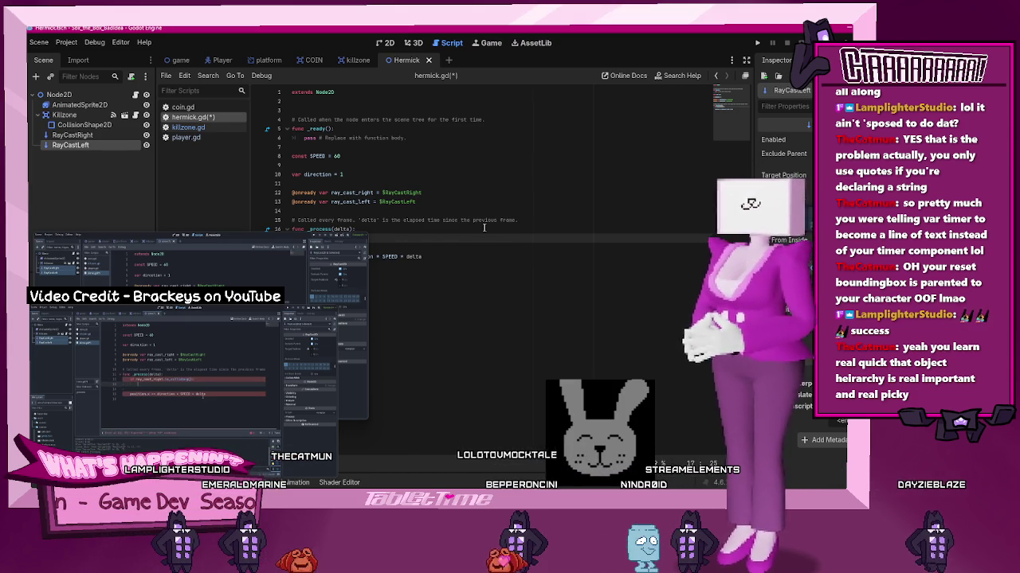
key("Tab")
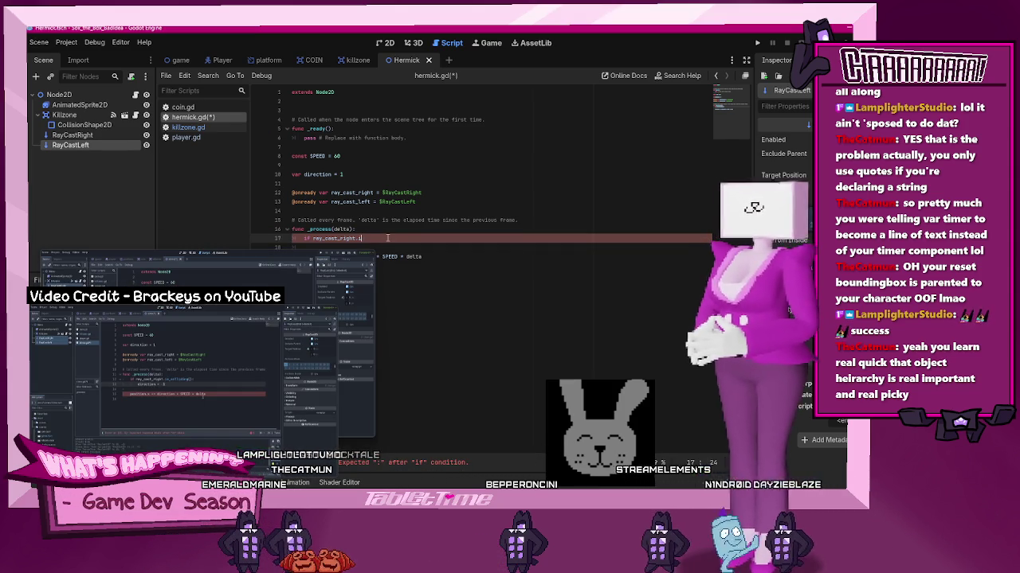
type("s_colliding")
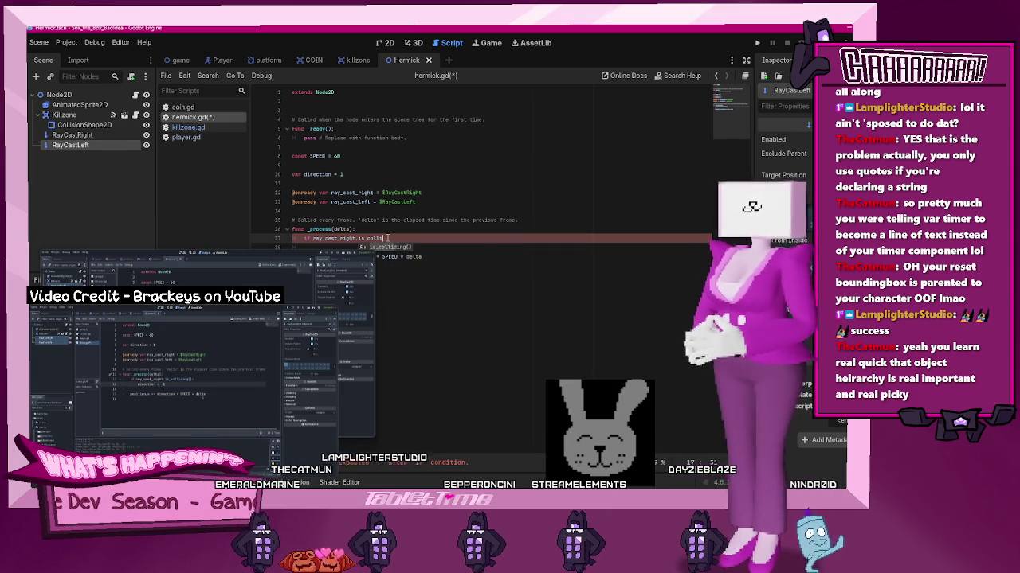
key("Return")
type(":")
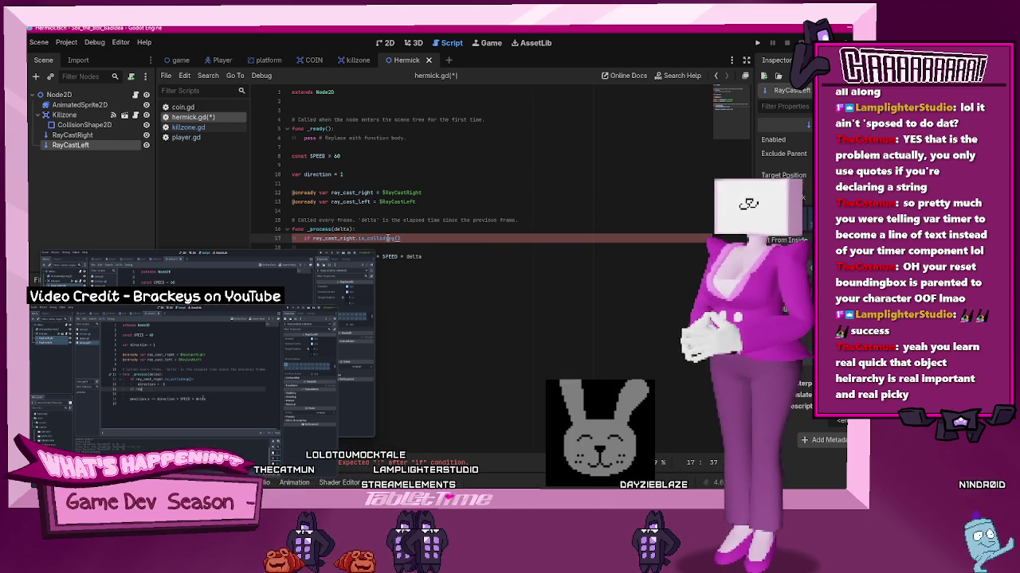
key("Return")
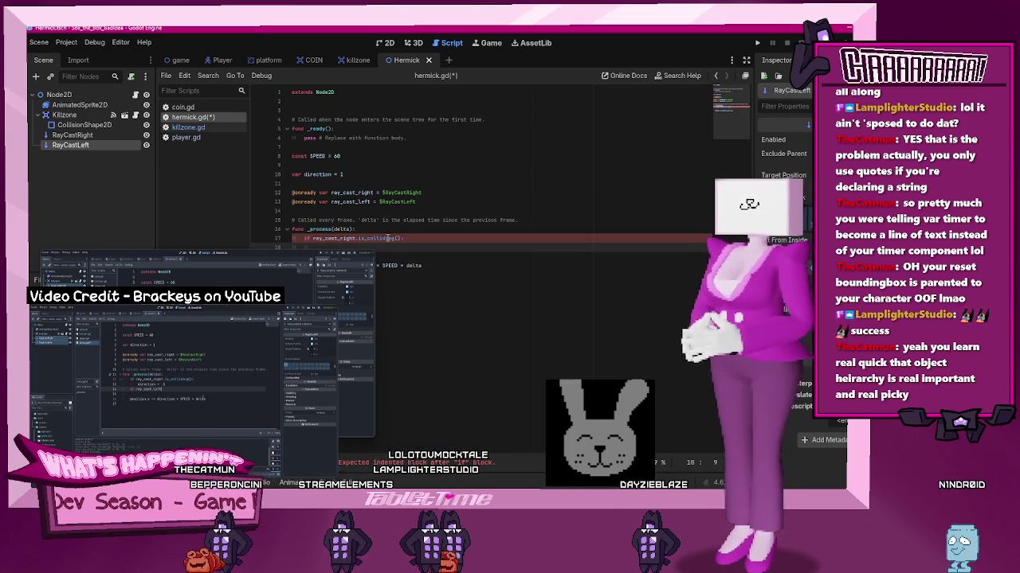
type("irection = -1")
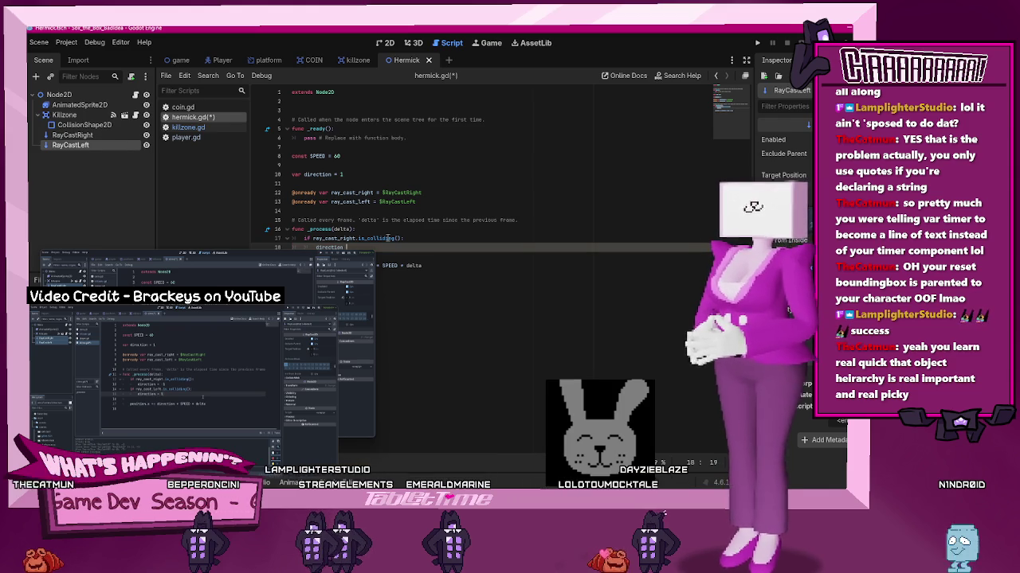
Add 'if ray_cast_left.is_colliding():' setting direction = 1 below the right check
double_click(388, 238)
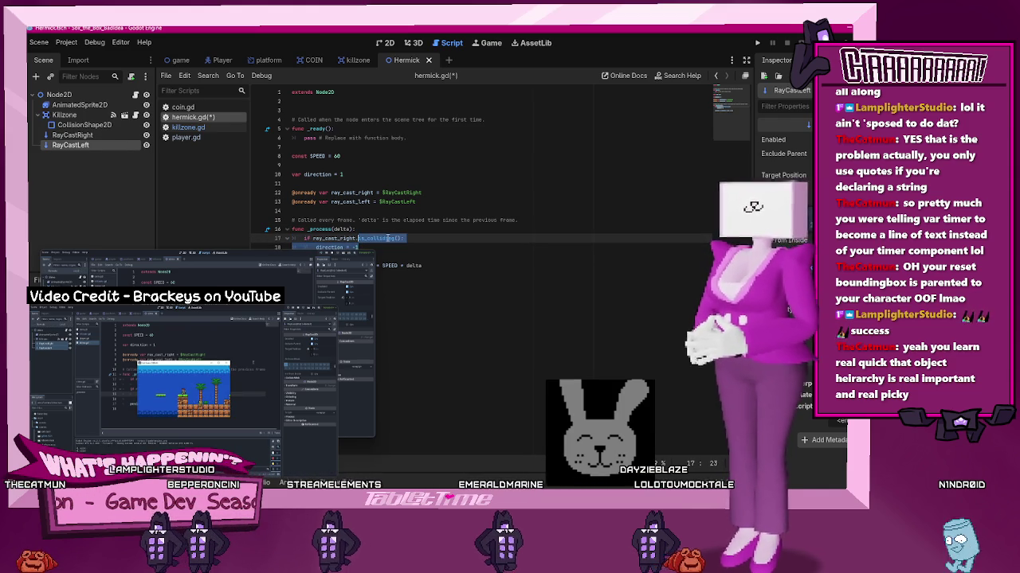
mouse_move(199, 350)
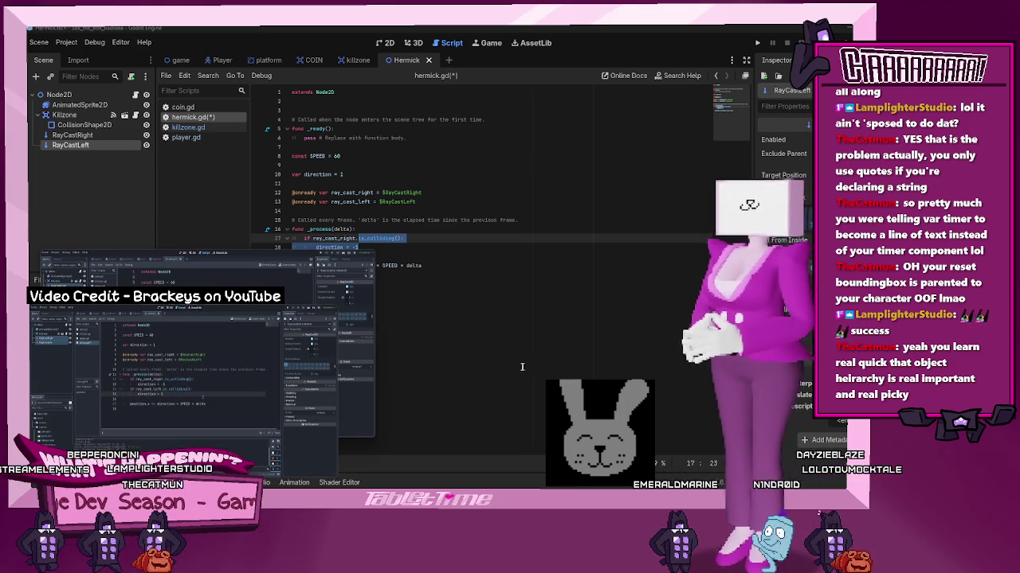
left_click_drag(348, 243, 319, 239)
left_click(333, 247)
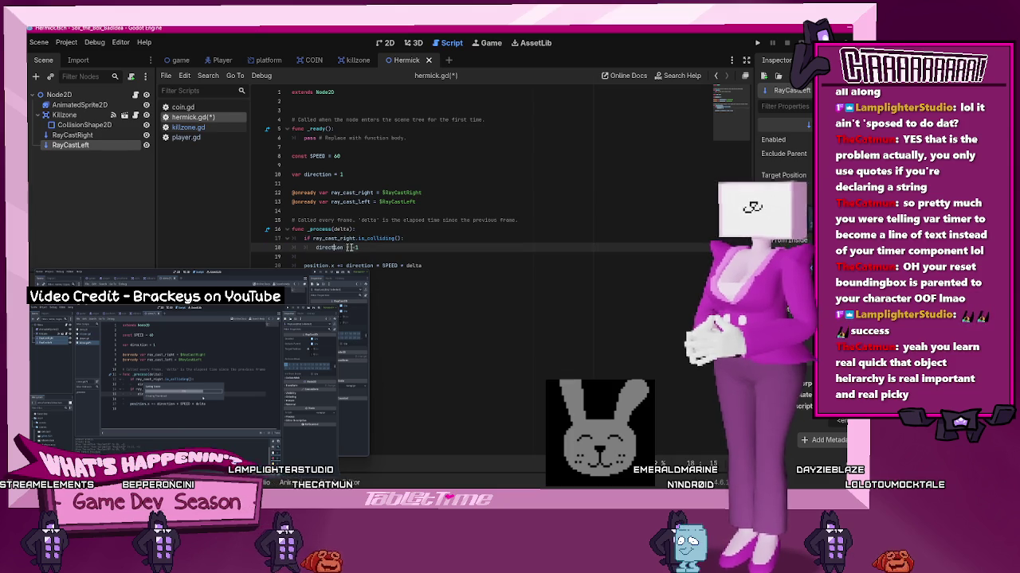
type("-")
key("End")
key("Return")
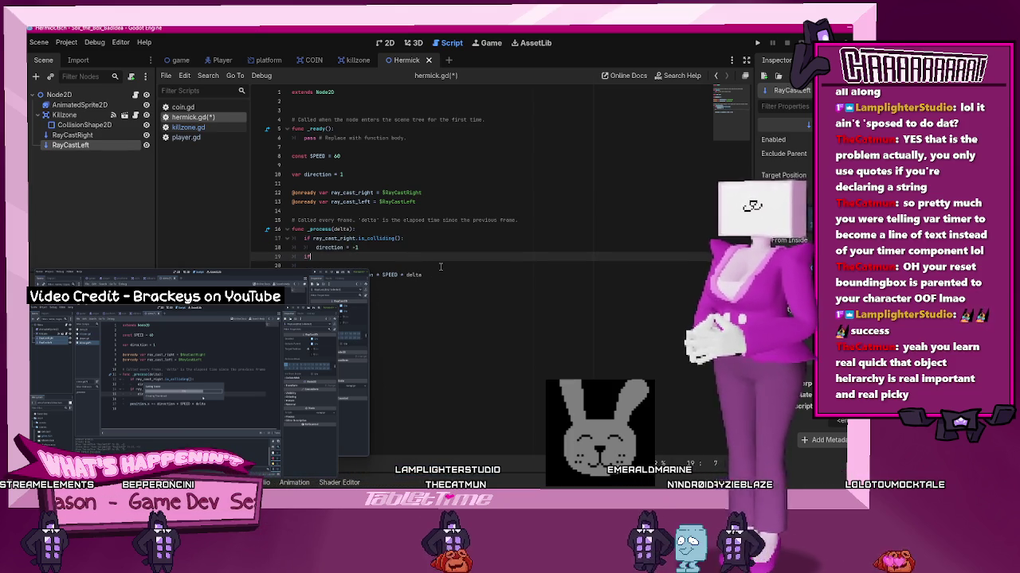
type(" ray_cast_")
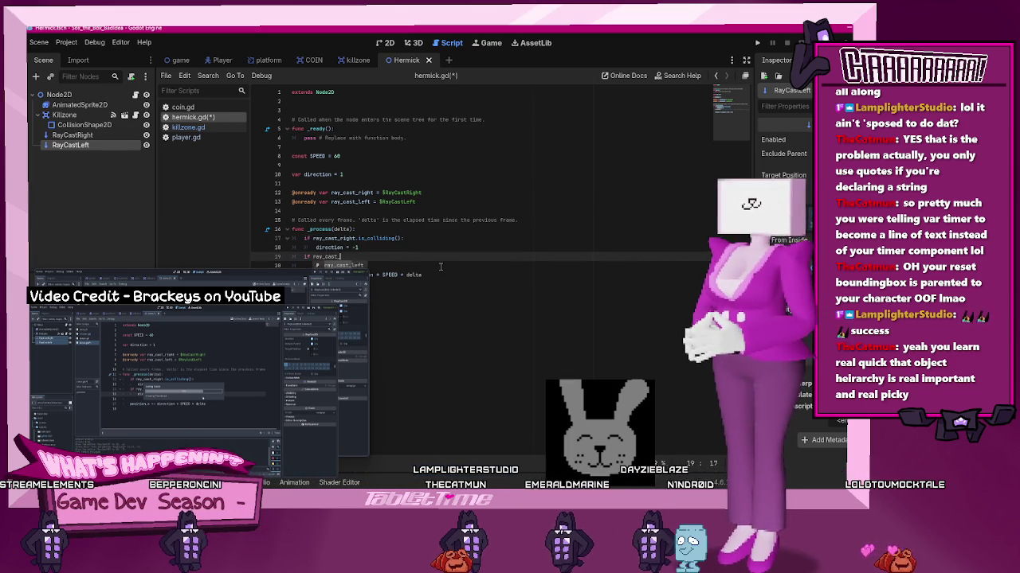
type("left")
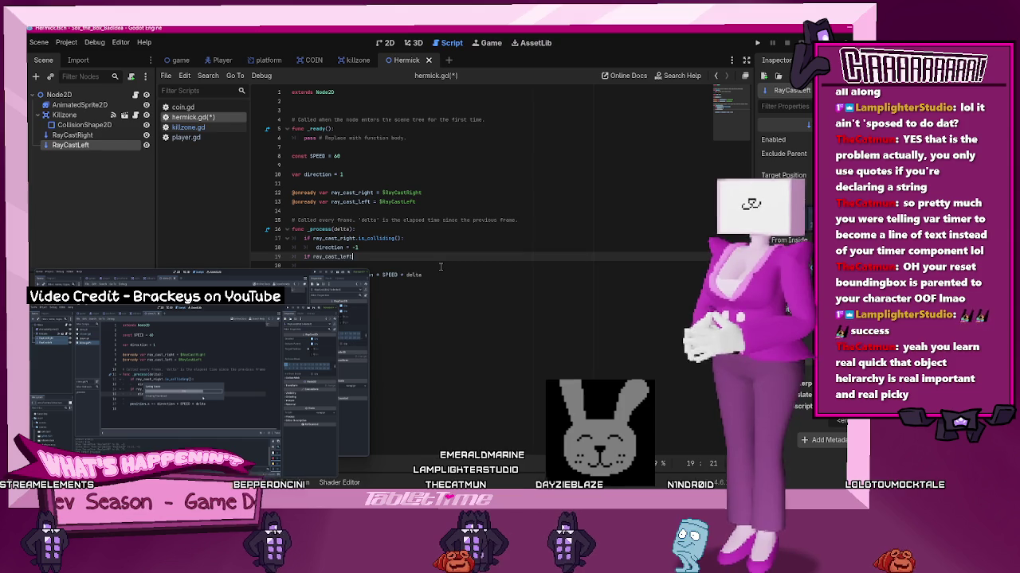
type(".is_co")
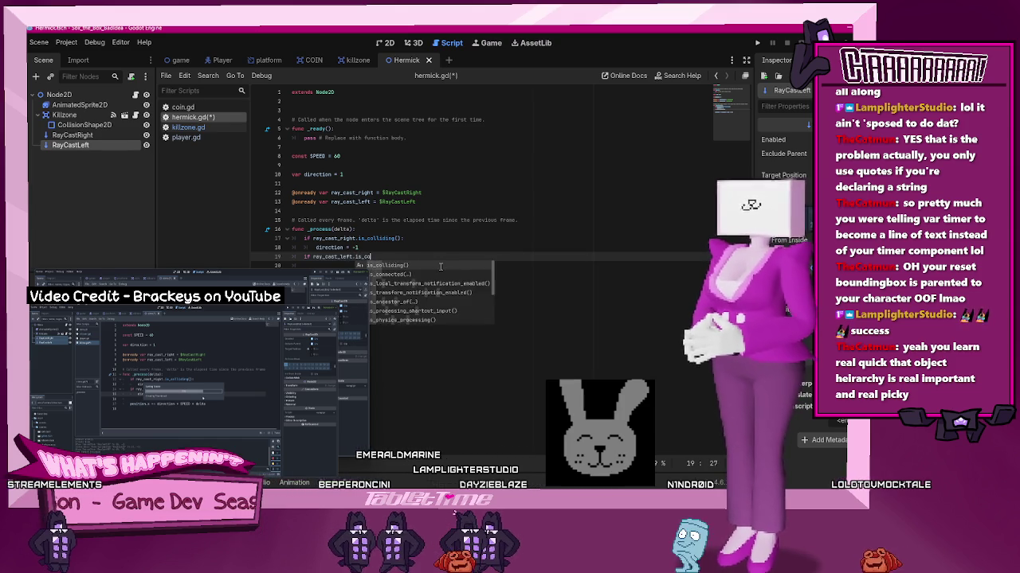
type("lliding()")
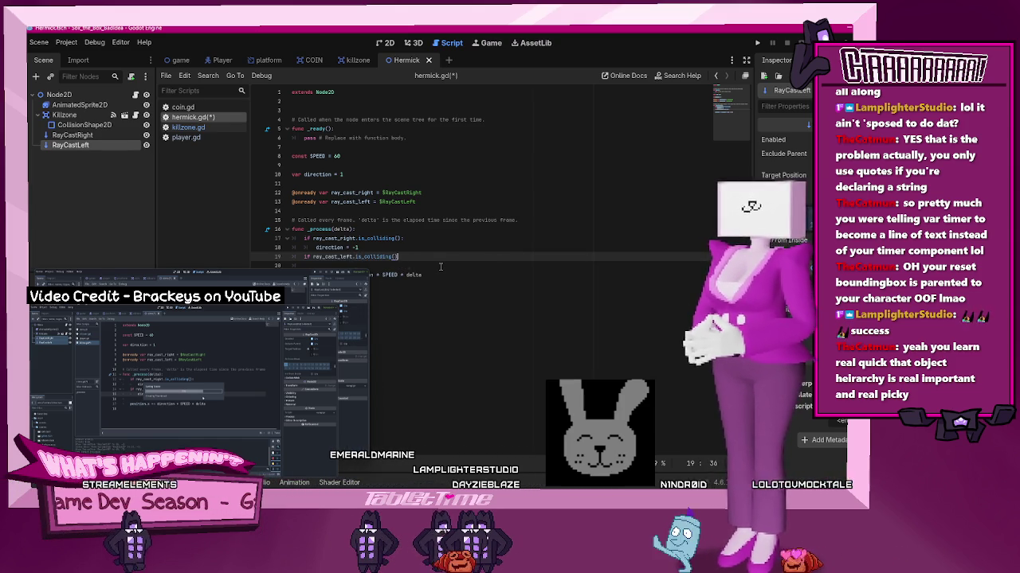
type(":")
key("Return")
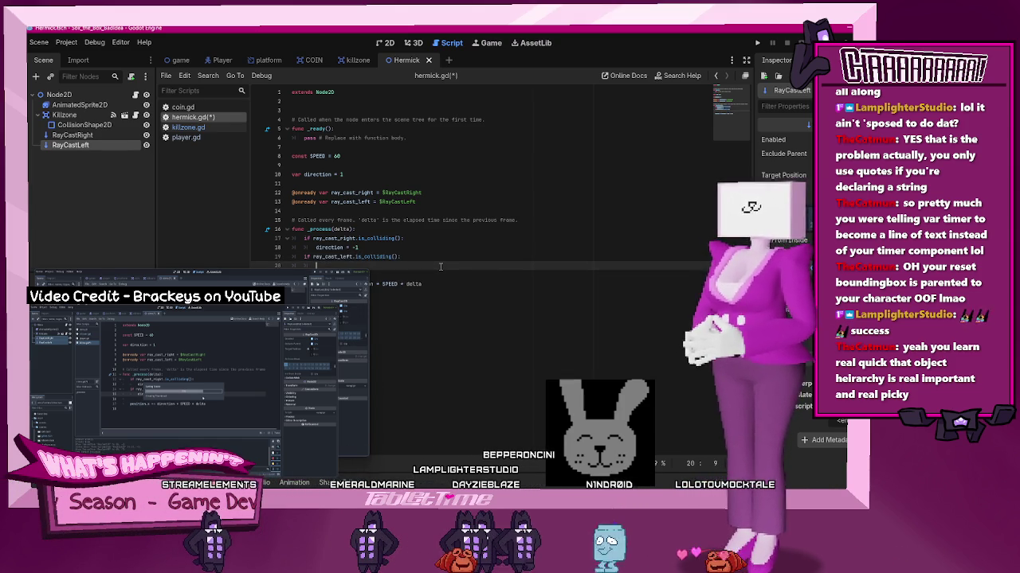
type("direction")
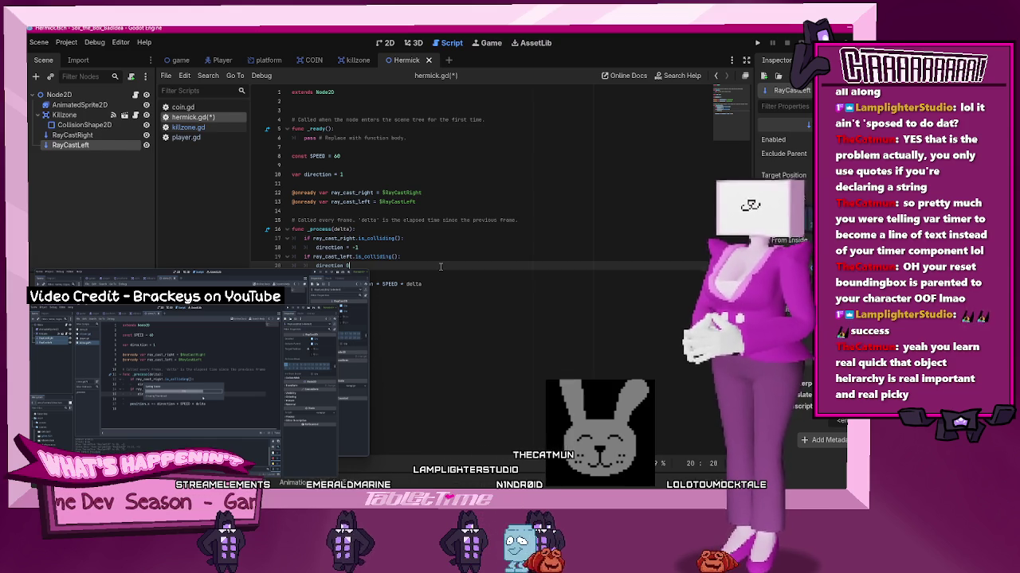
type("=")
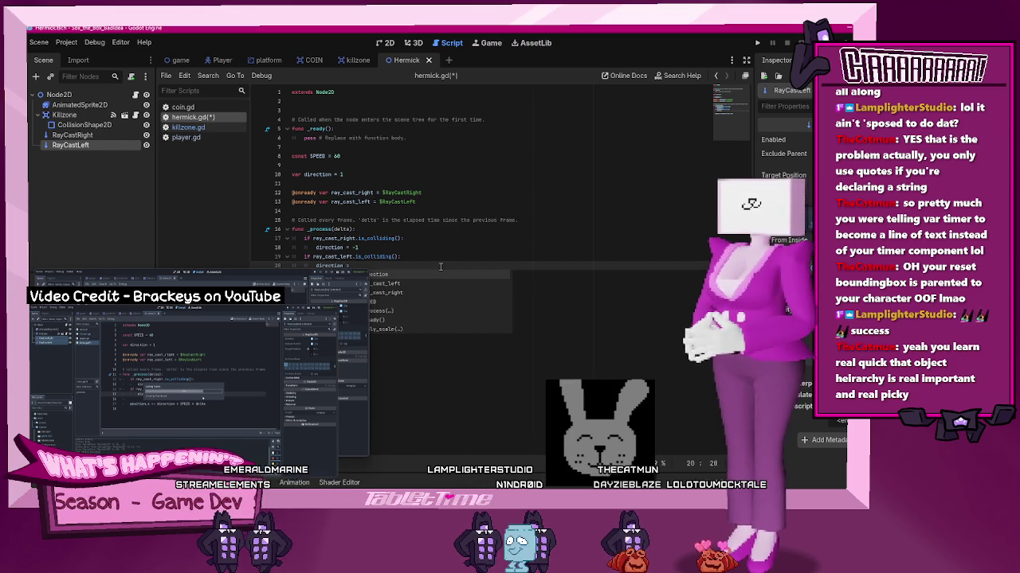
type("1")
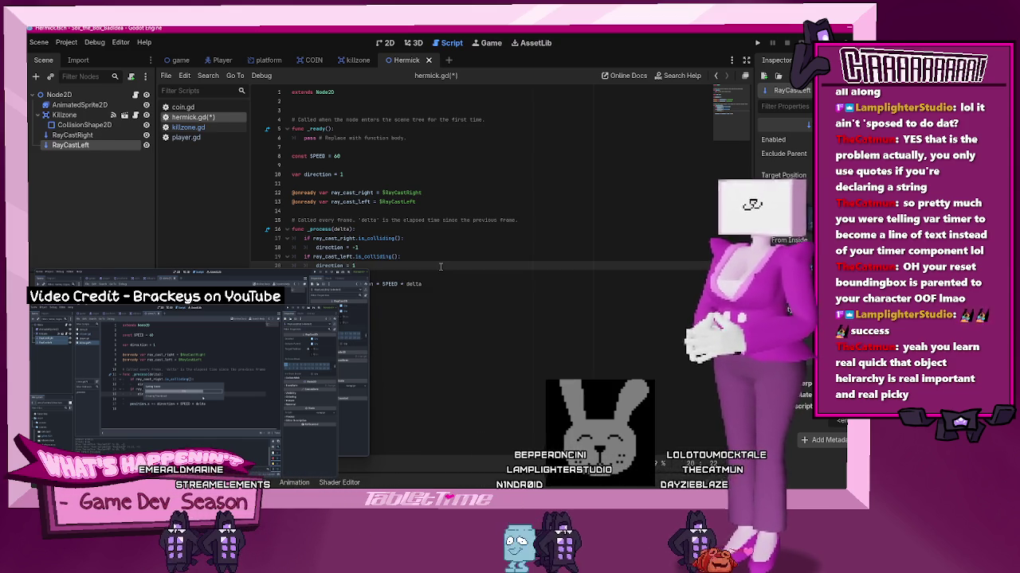
mouse_move(199, 469)
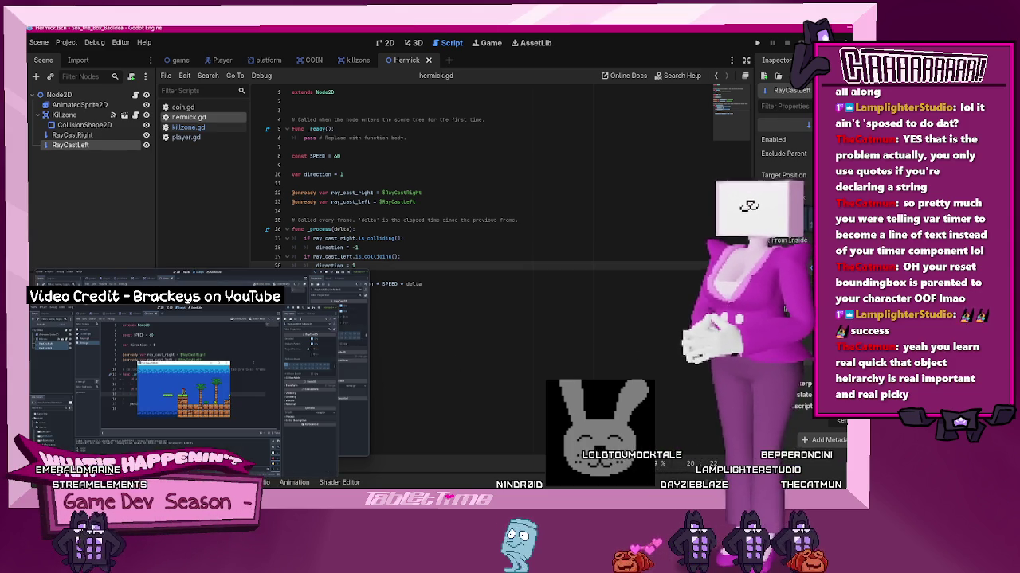
Run the project and walk the player left and right, jumping onto the first platform
left_click(756, 44)
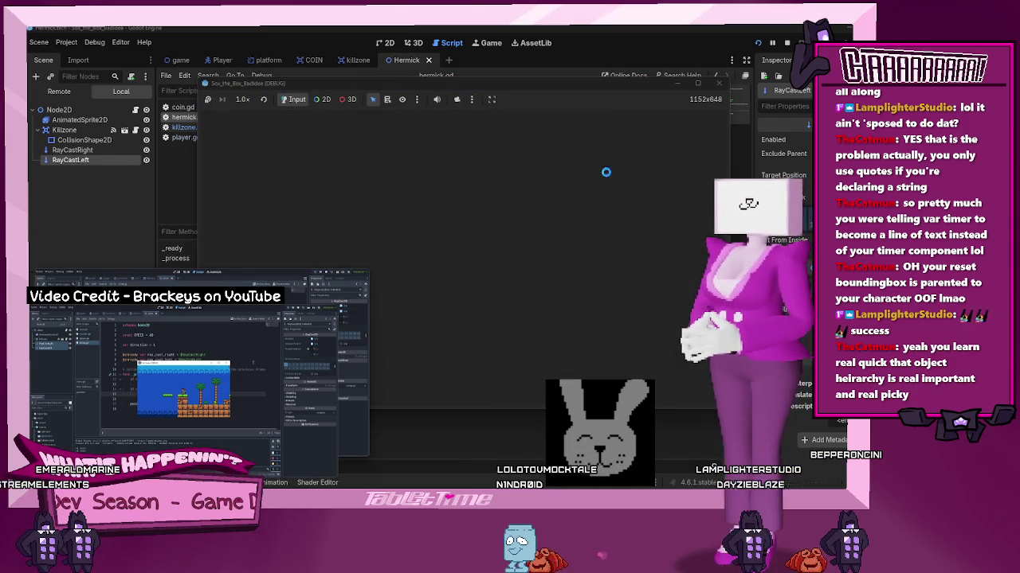
key("Right")
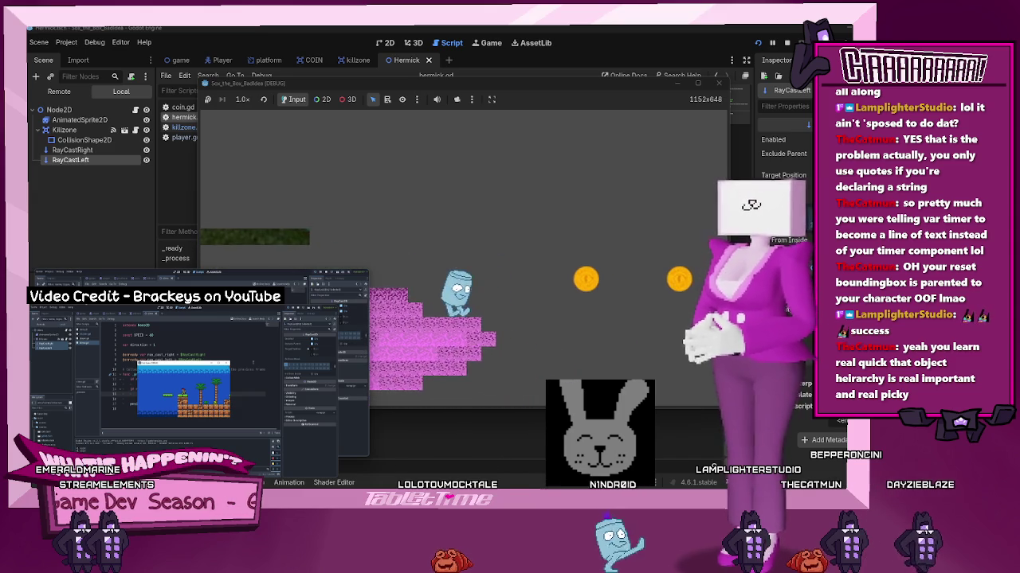
key("Left")
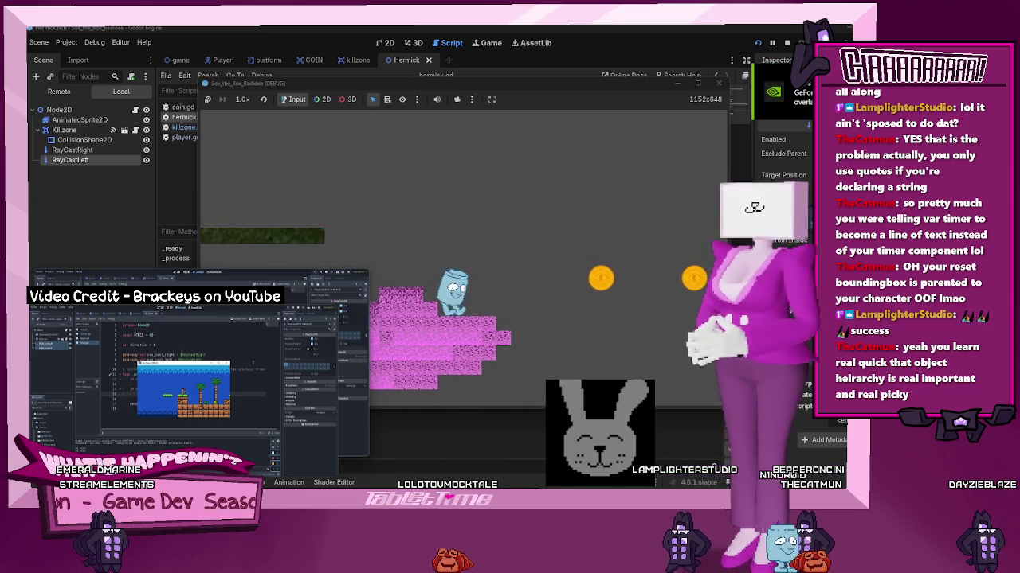
key("Right")
key("space")
key("Left")
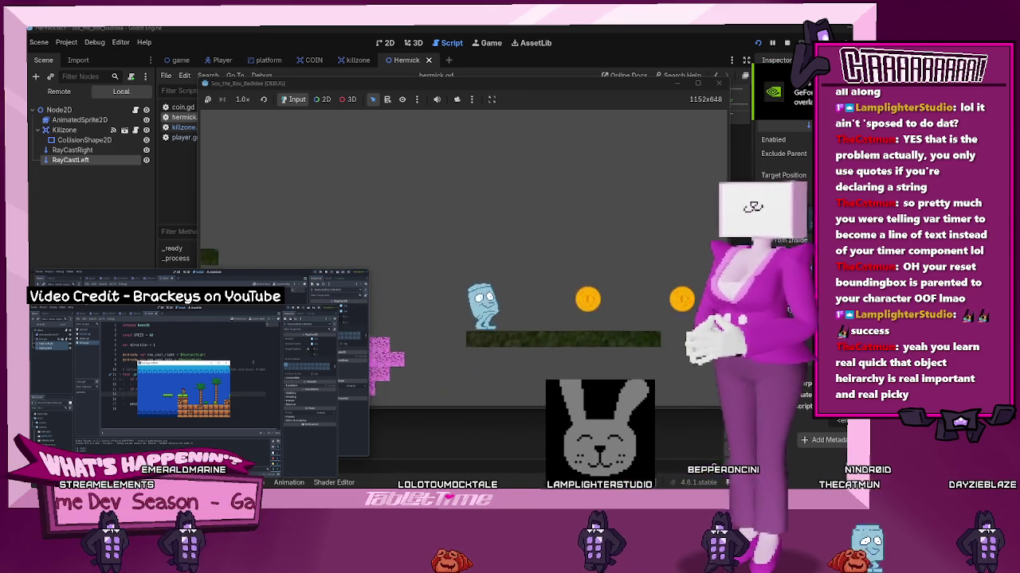
key("Right")
key("Left")
key("Right")
key("Left")
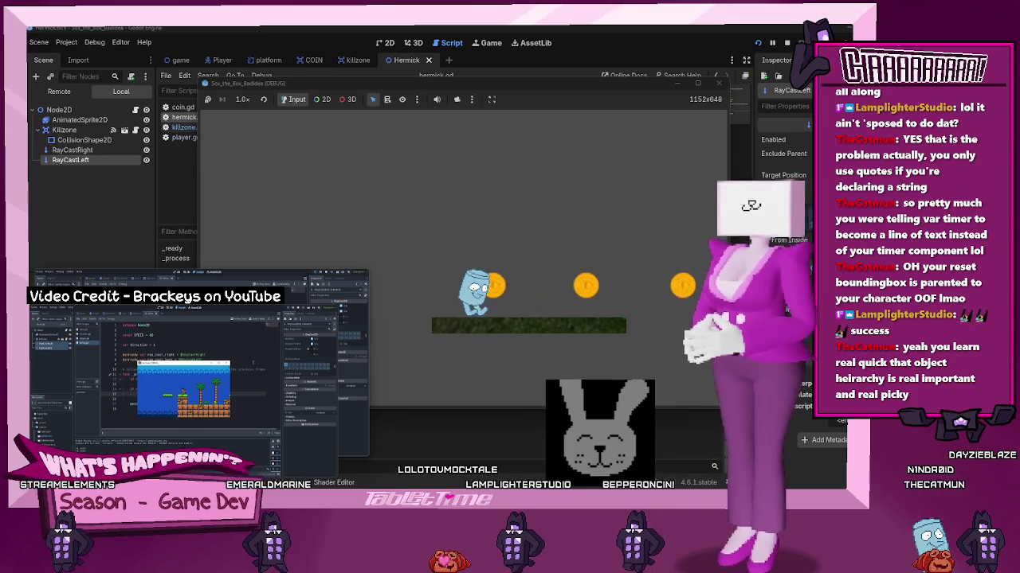
key("Right")
key("Left")
key("Right")
key("Right")
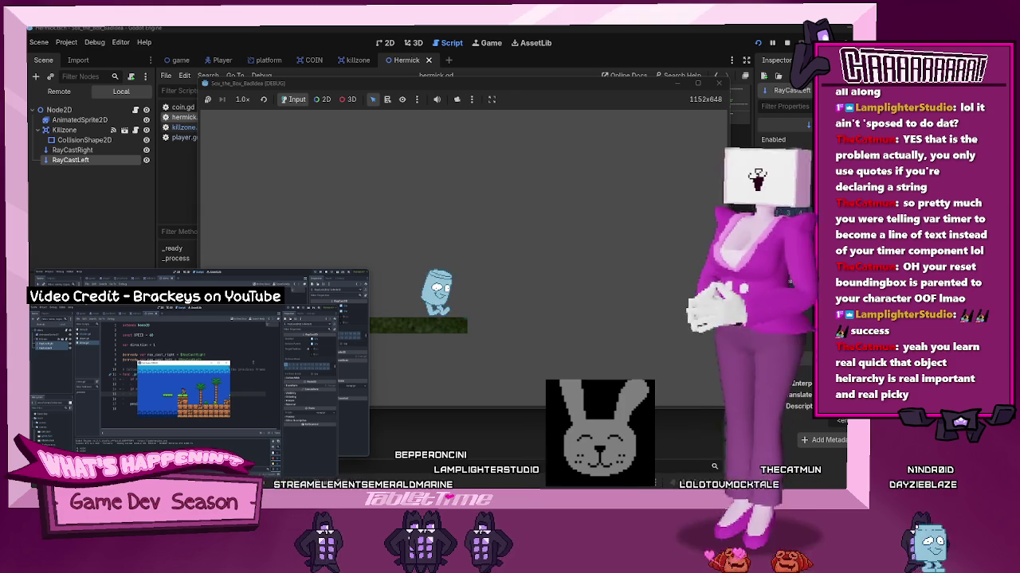
Move right through the level, hopping the raised block, past the slime and collecting slope coins
key("Right")
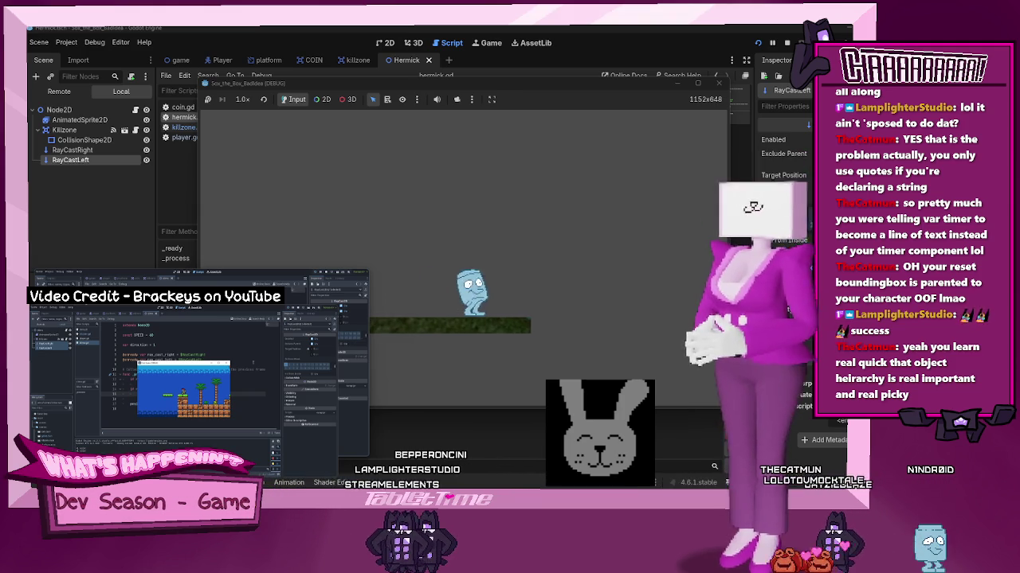
key("Right")
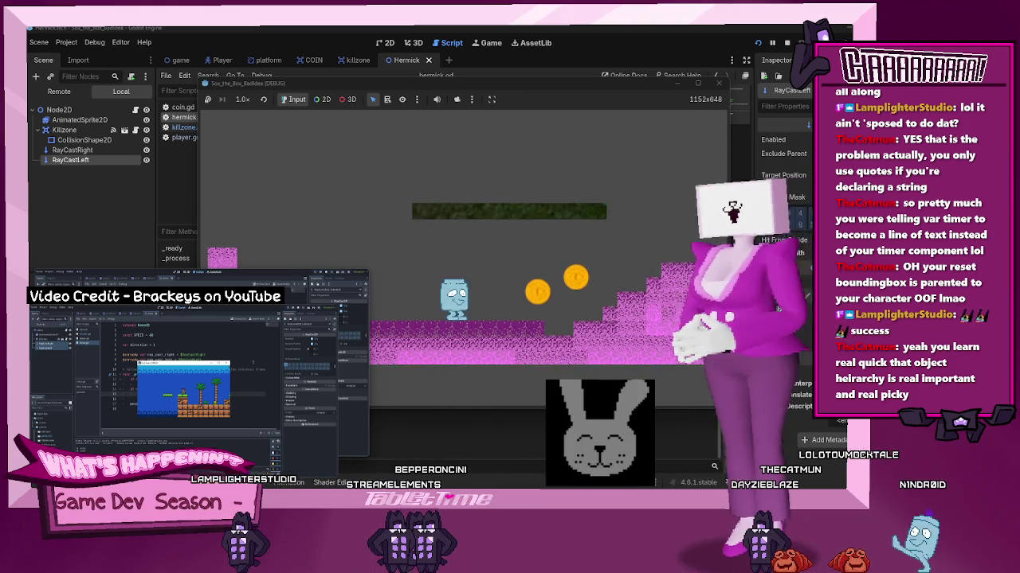
key("Right")
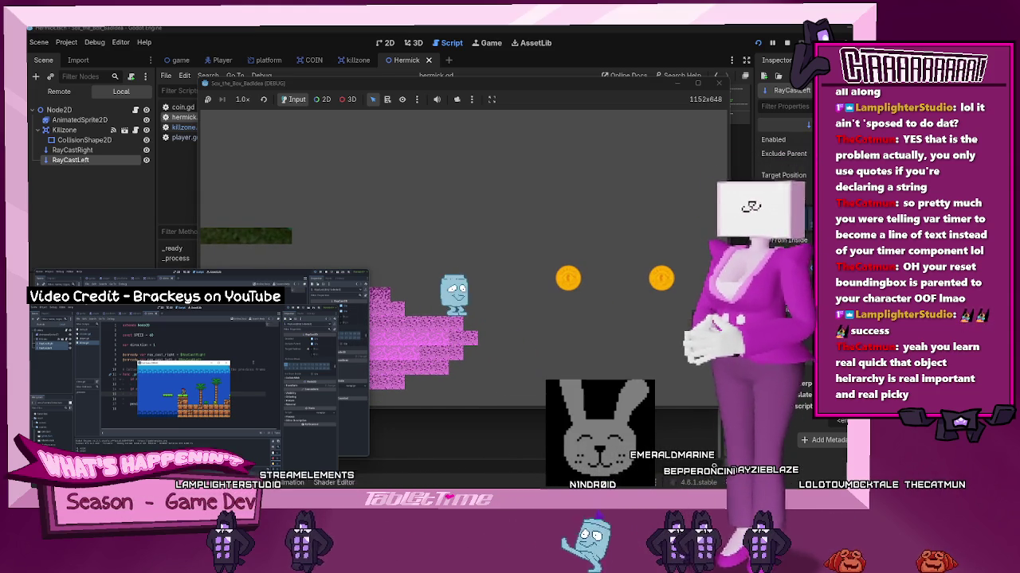
key("Right")
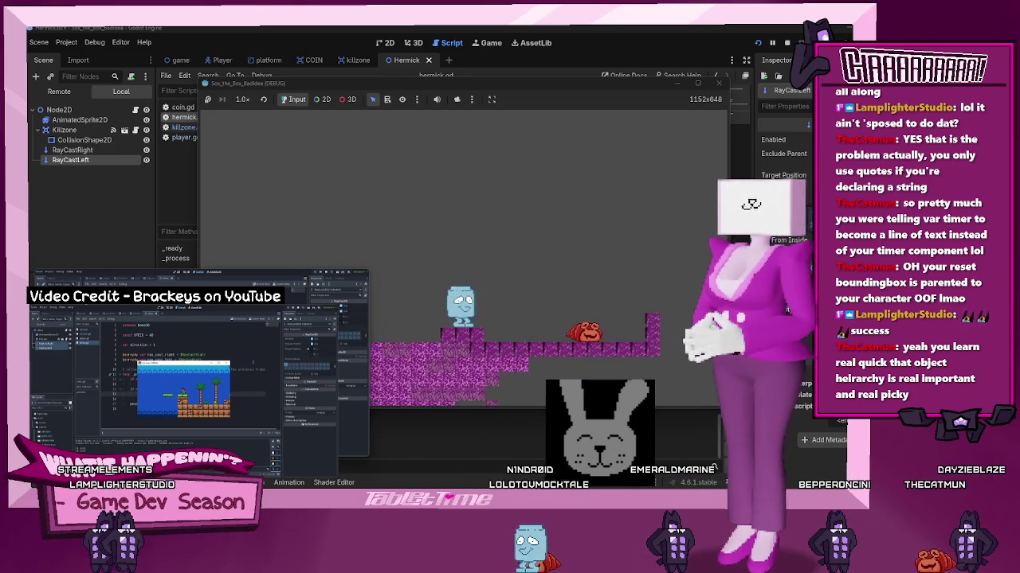
key("Left")
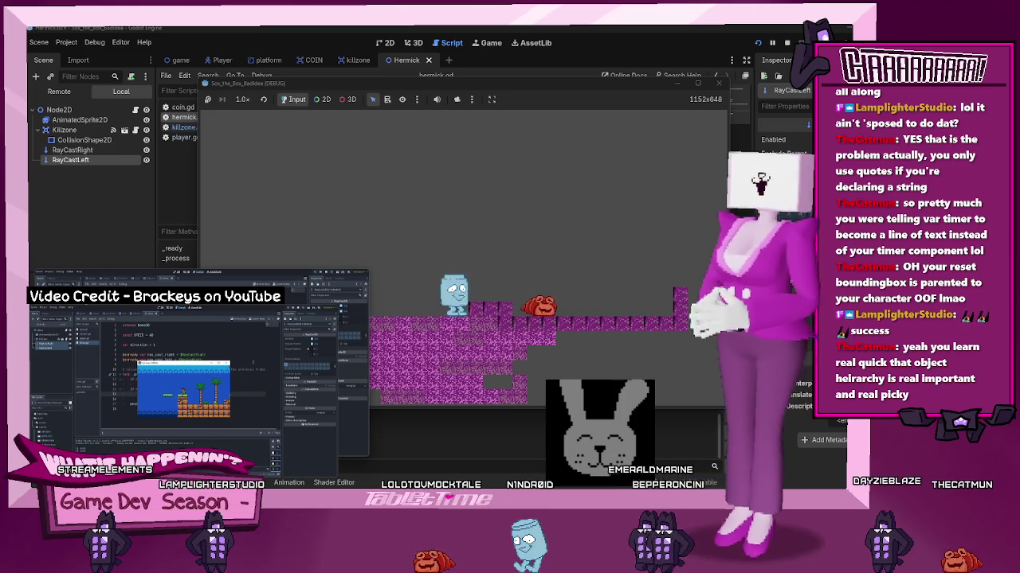
key("space")
key("Right")
key("Left")
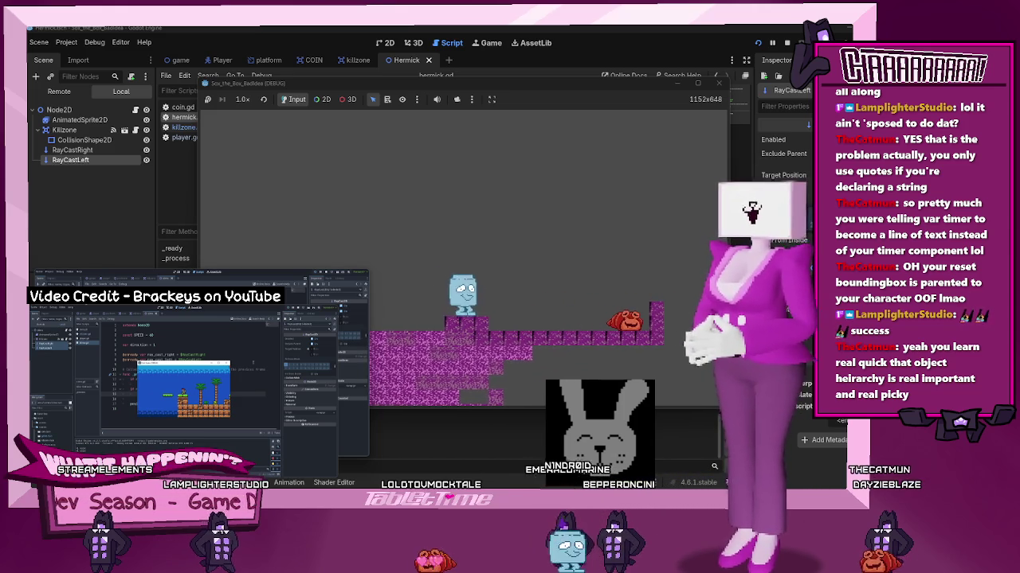
key("Right")
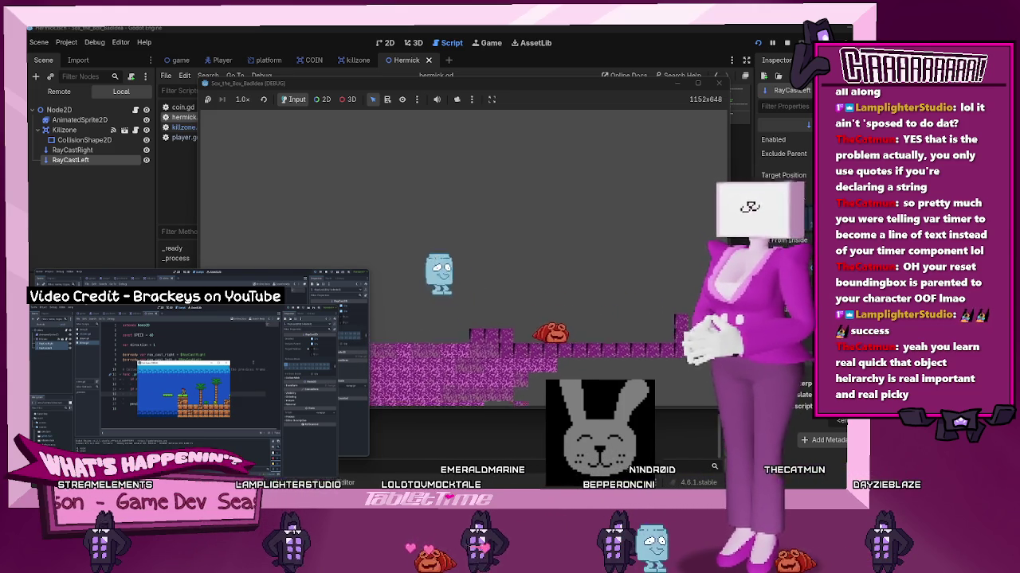
key("space")
key("Right")
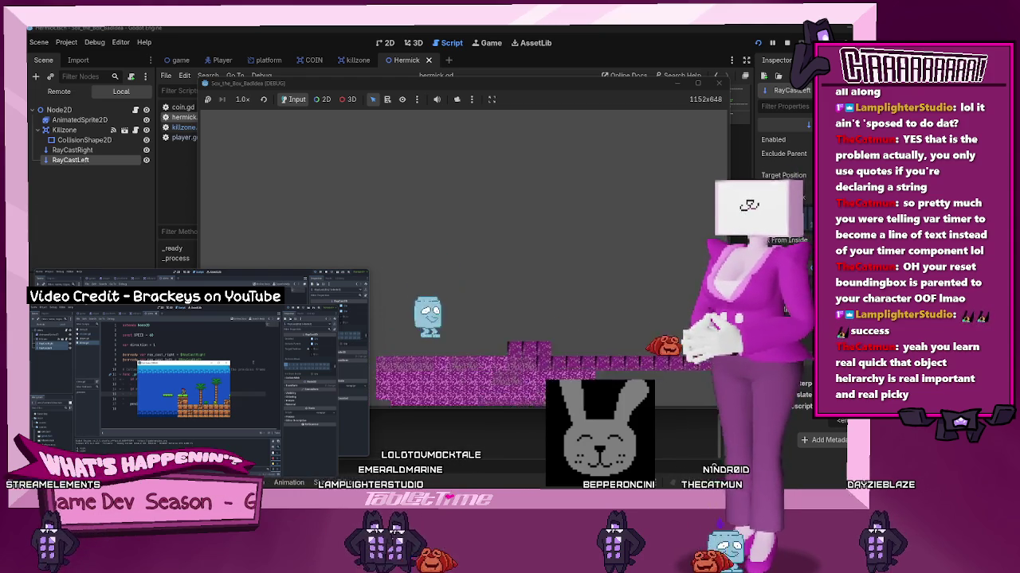
key("Right")
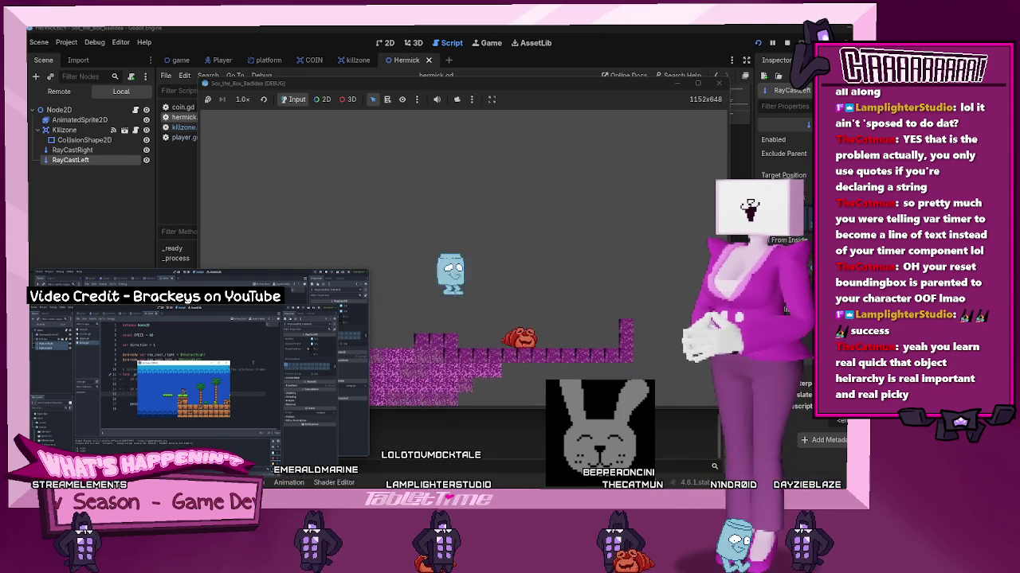
key("Right")
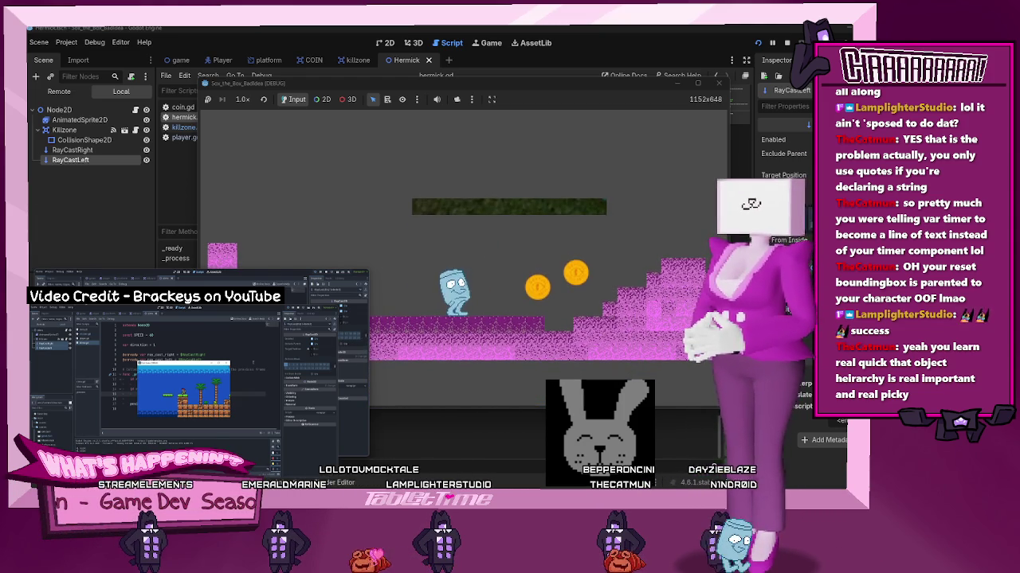
key("Right")
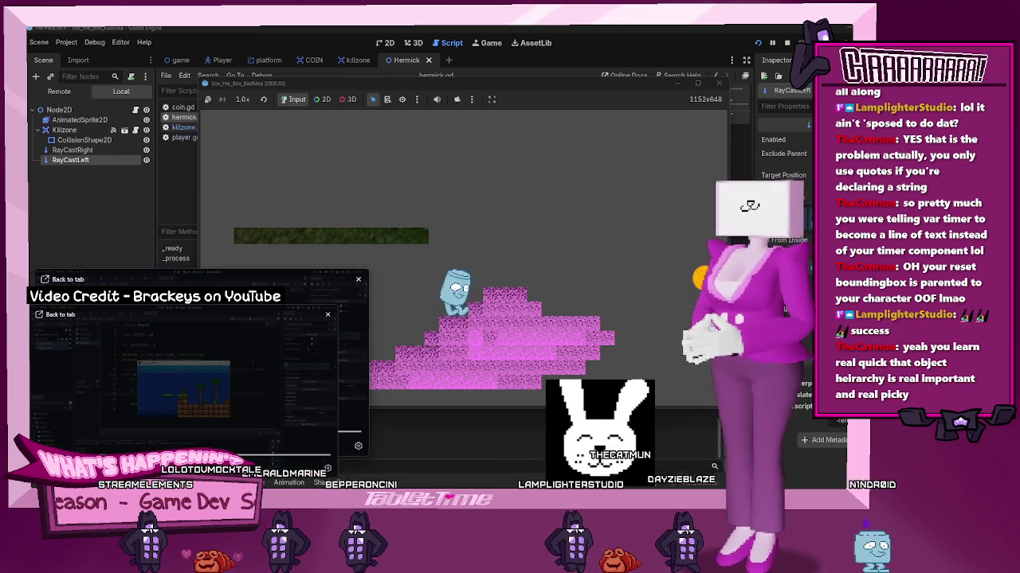
Close the test game and select Hermick's AnimatedSprite2D to view its SpriteFrames
left_click(719, 83)
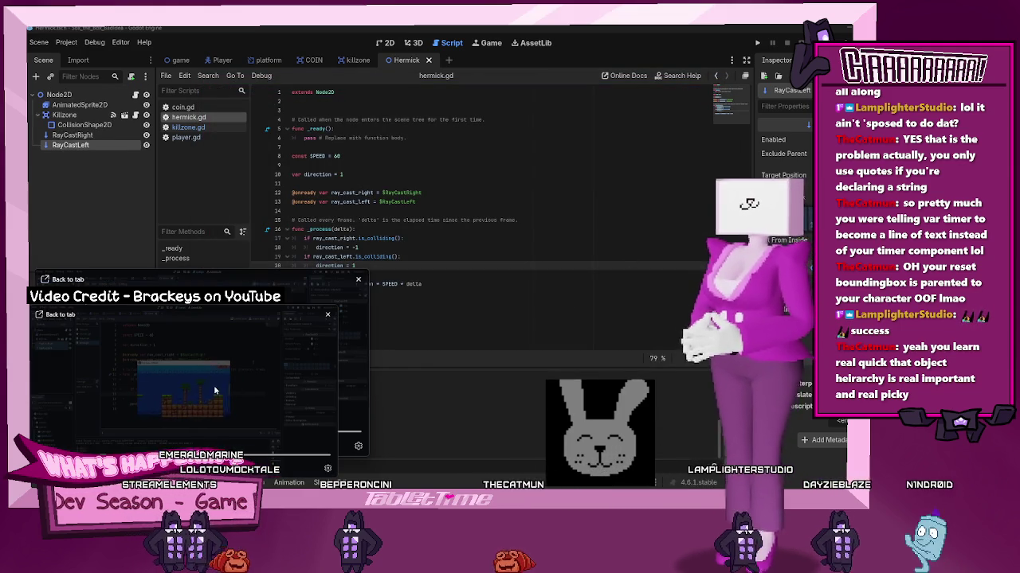
left_click(438, 409)
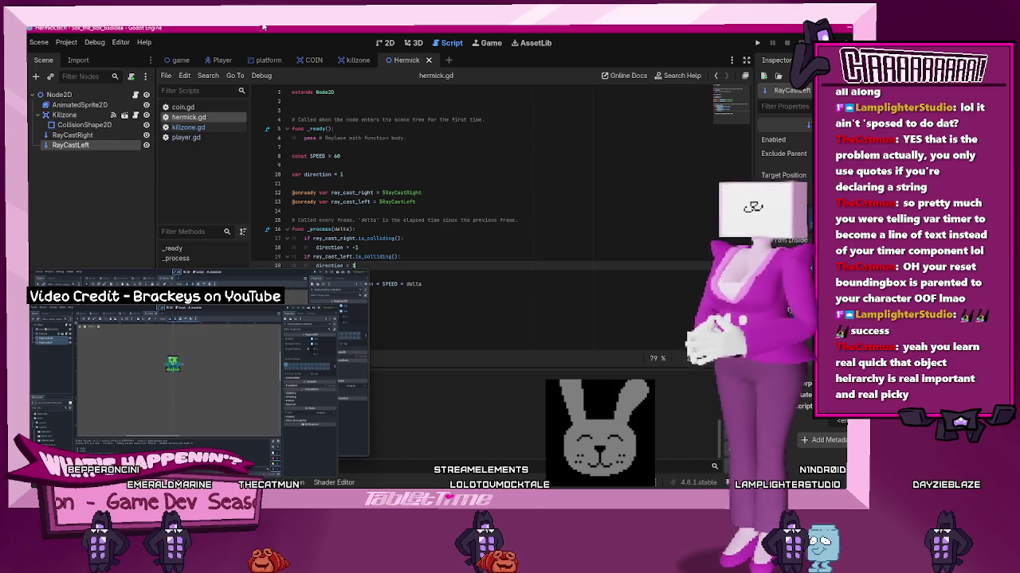
left_click(90, 106)
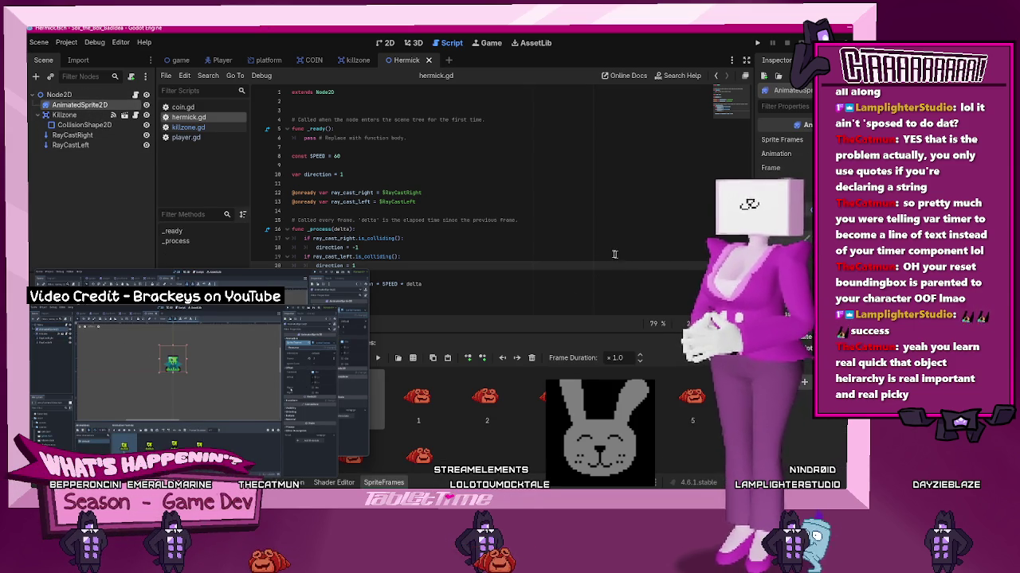
Inspect Hermick's CollisionShape2D and AnimatedSprite2D in the 2D view, save the scene, and return to hermick.gd
left_click(385, 43)
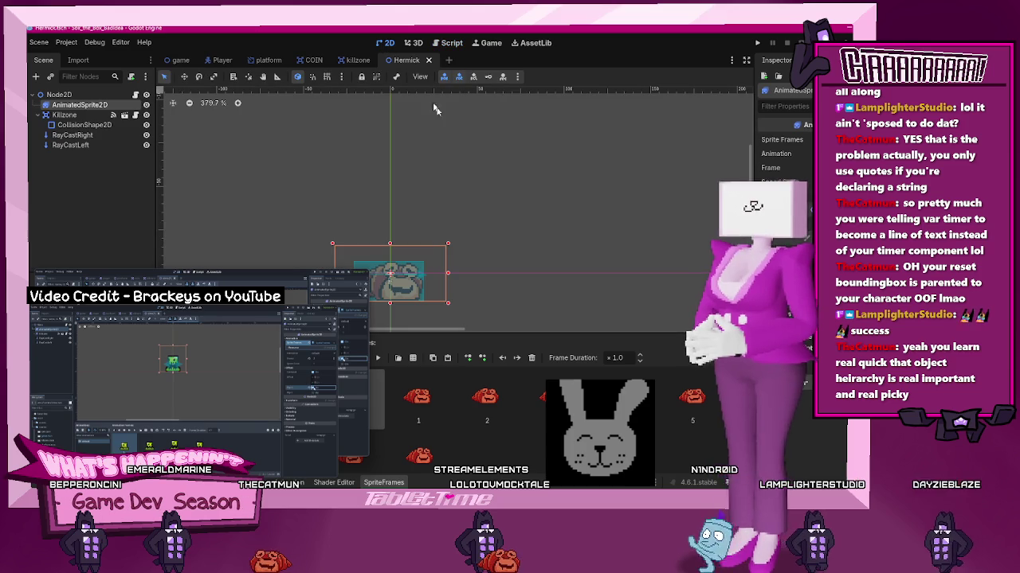
left_click(402, 279)
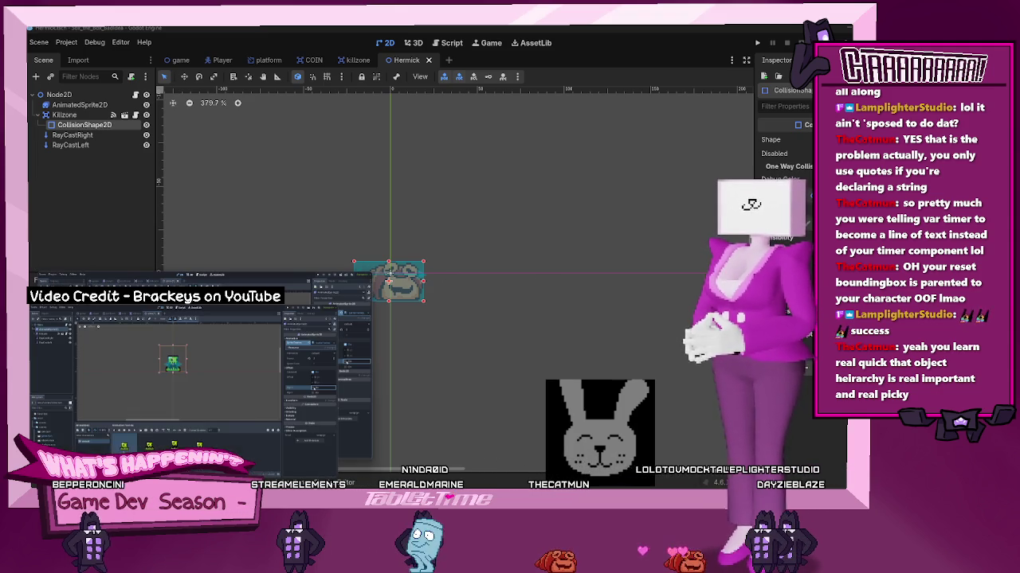
mouse_move(199, 469)
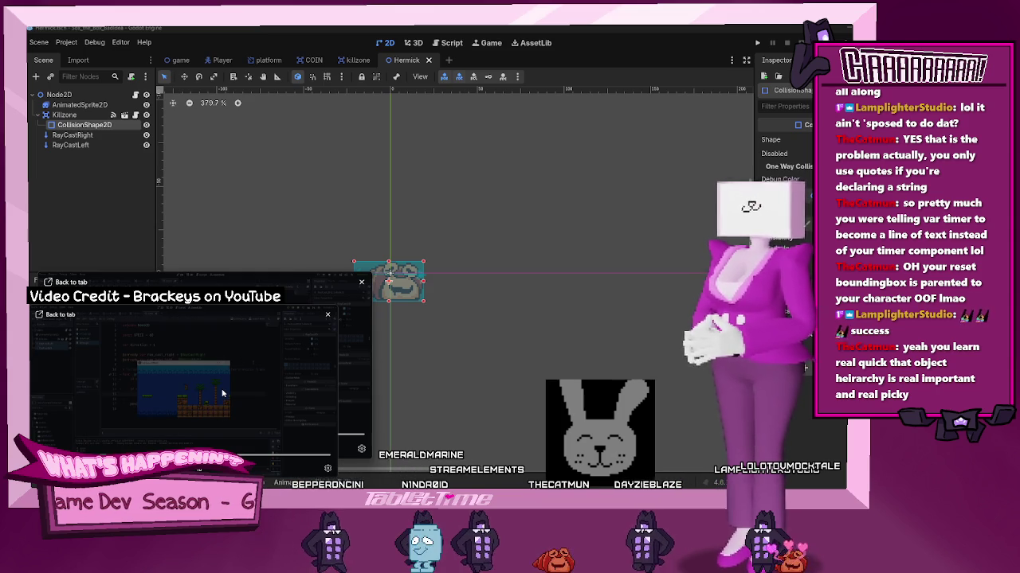
left_click(86, 104)
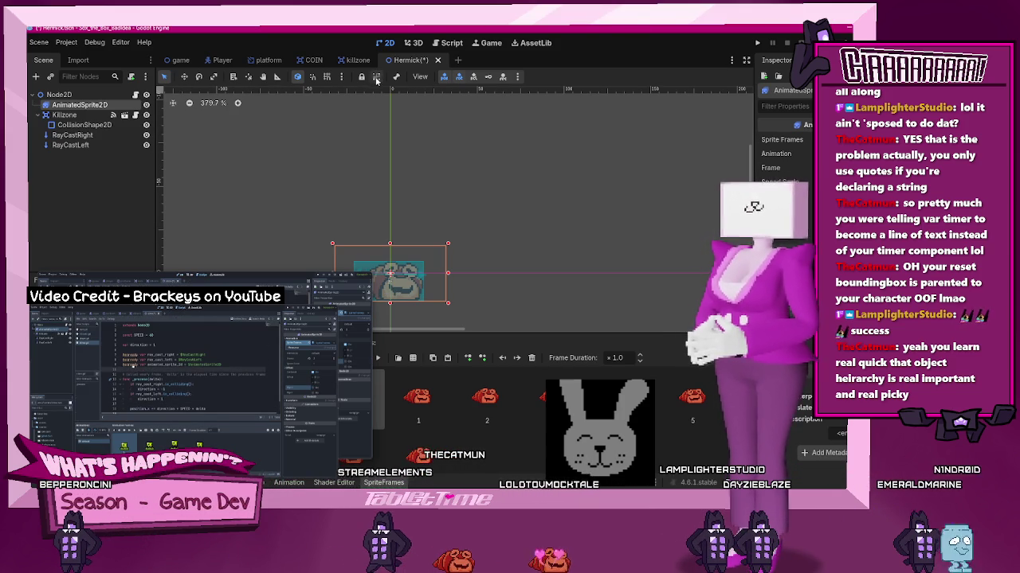
key("ctrl+s")
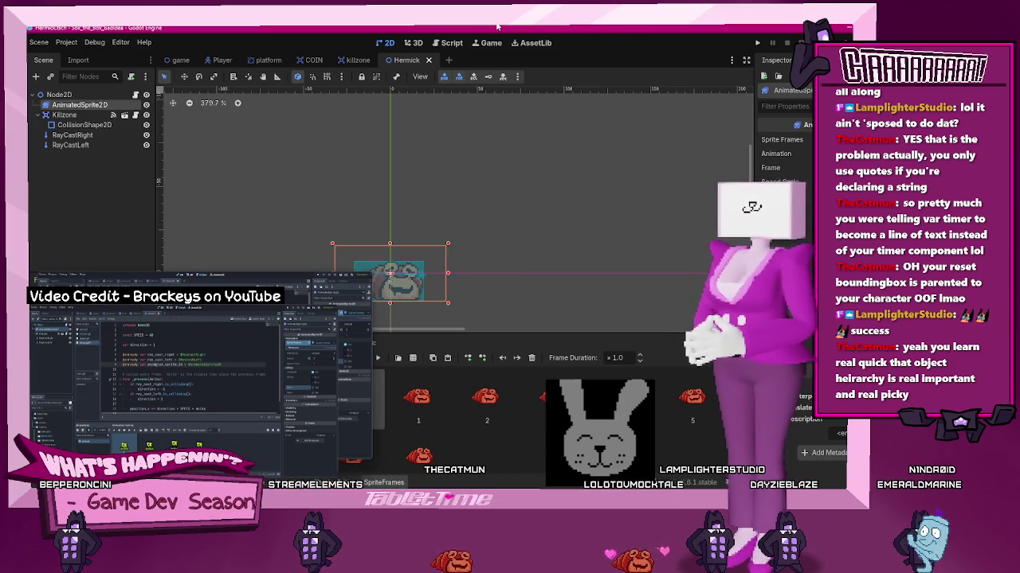
left_click(447, 47)
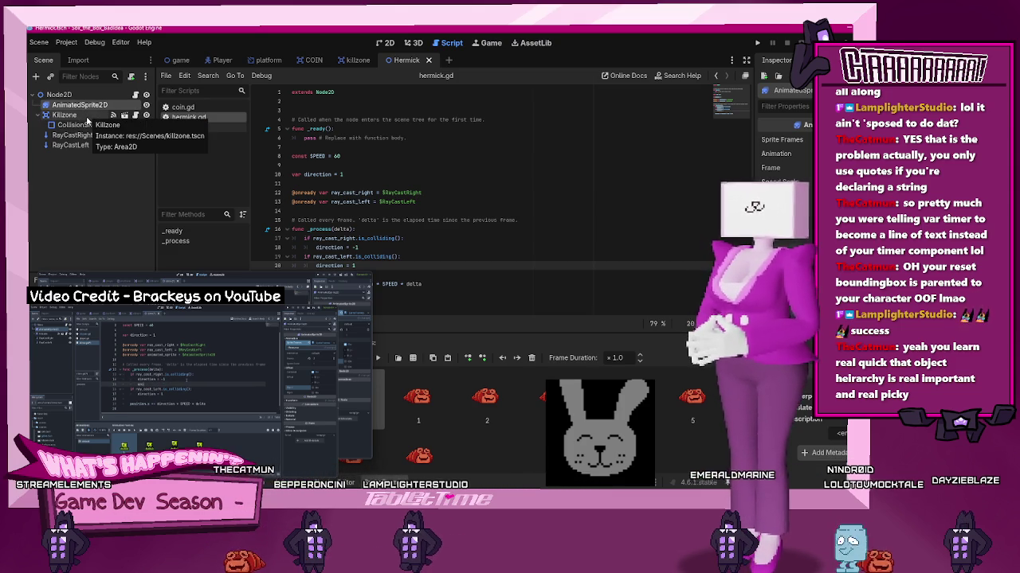
Try dropping an AnimatedSprite2D reference onto lines 13 and 14, undoing both attempts
mouse_move(103, 112)
left_mouse_down()
mouse_move(382, 219)
mouse_move(410, 210)
mouse_move(392, 202)
left_mouse_up()
key("ctrl+z")
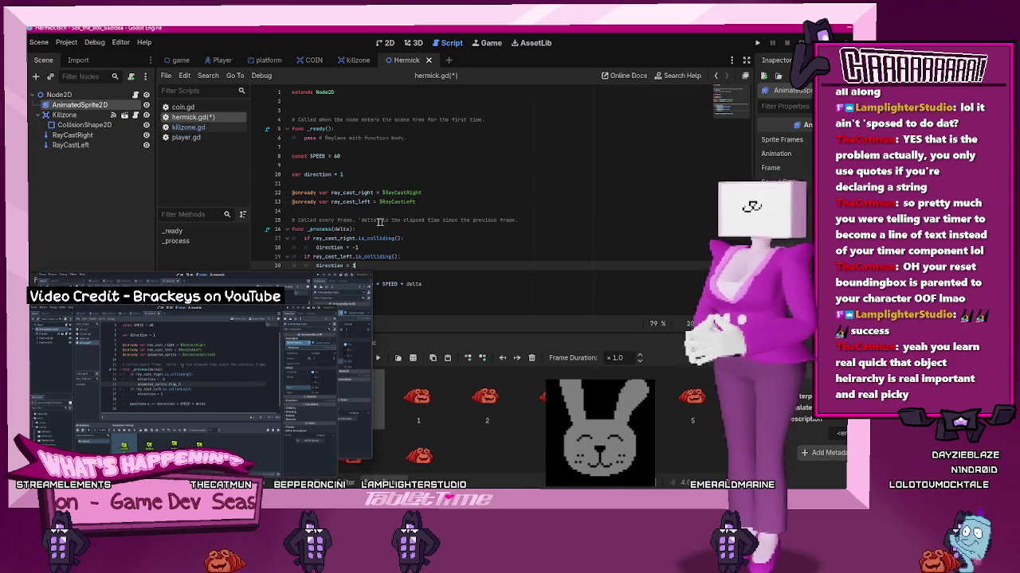
left_click_drag(86, 110, 382, 213)
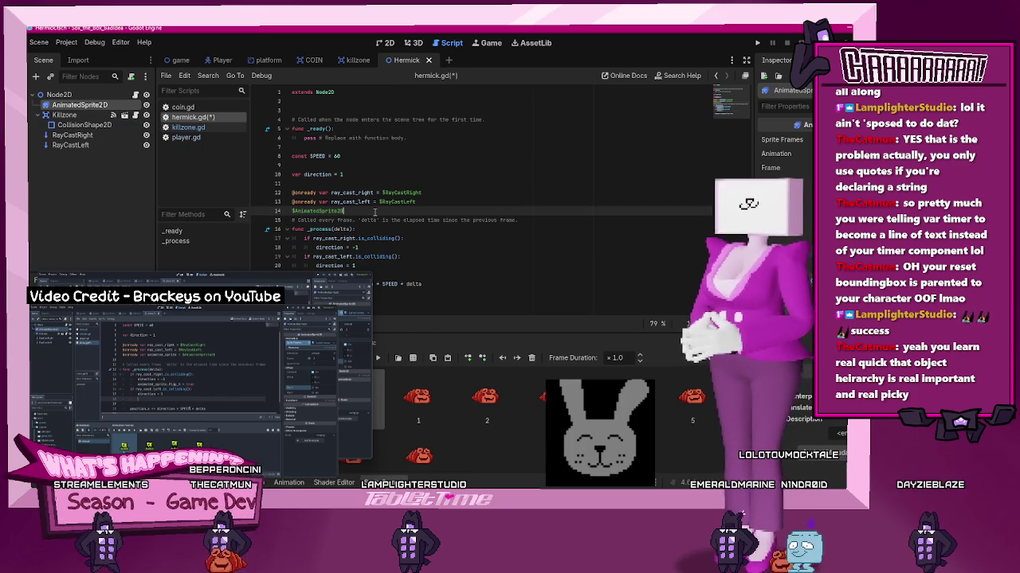
key("ctrl+z")
left_click(412, 201)
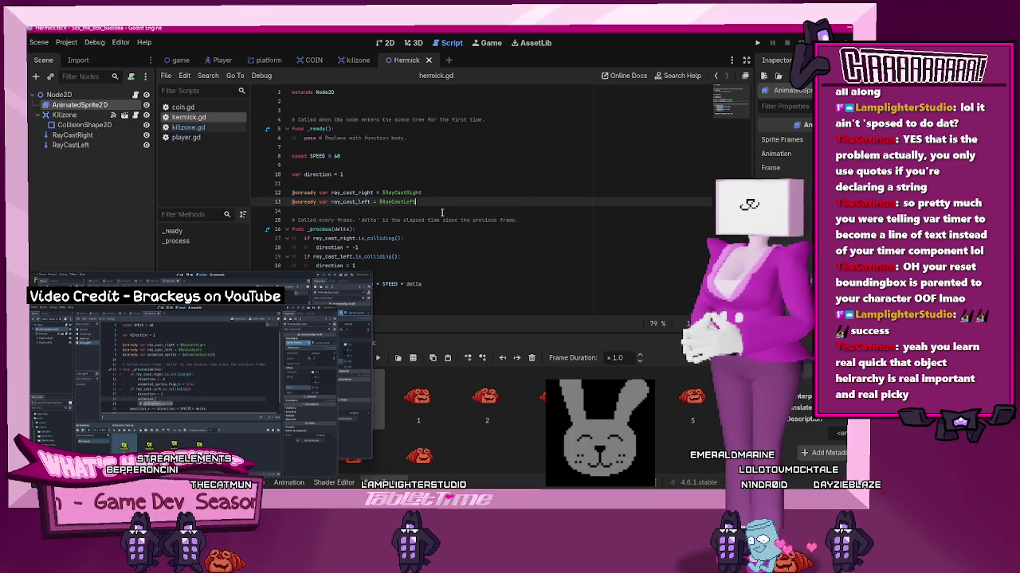
key("Return")
type("@onre")
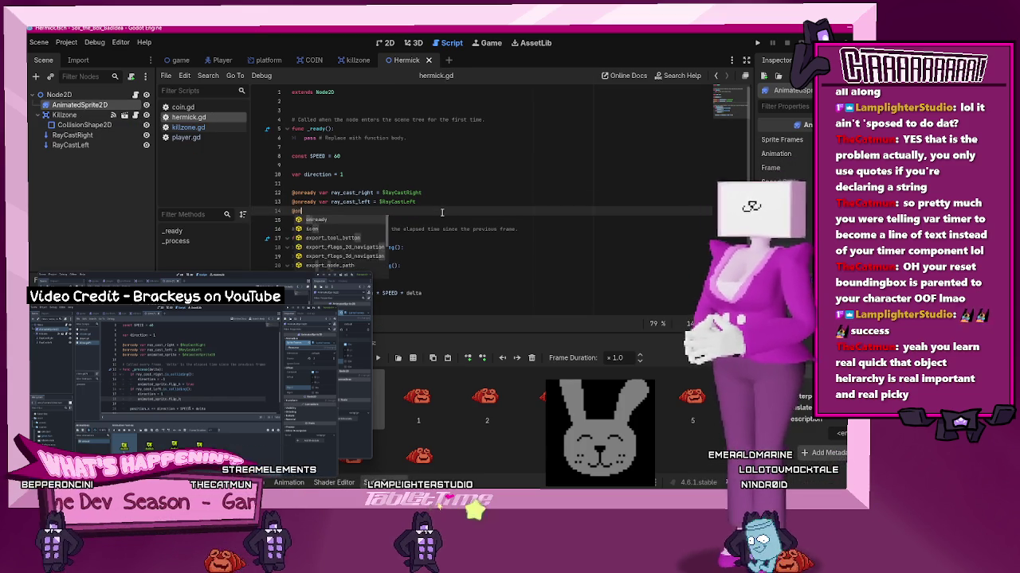
key("Return")
type("var ")
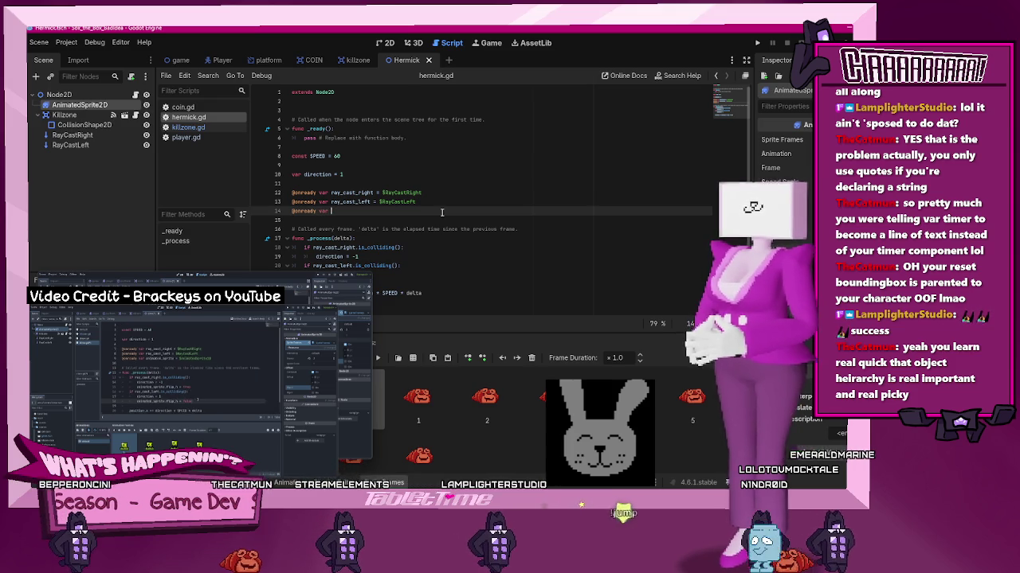
type("animate")
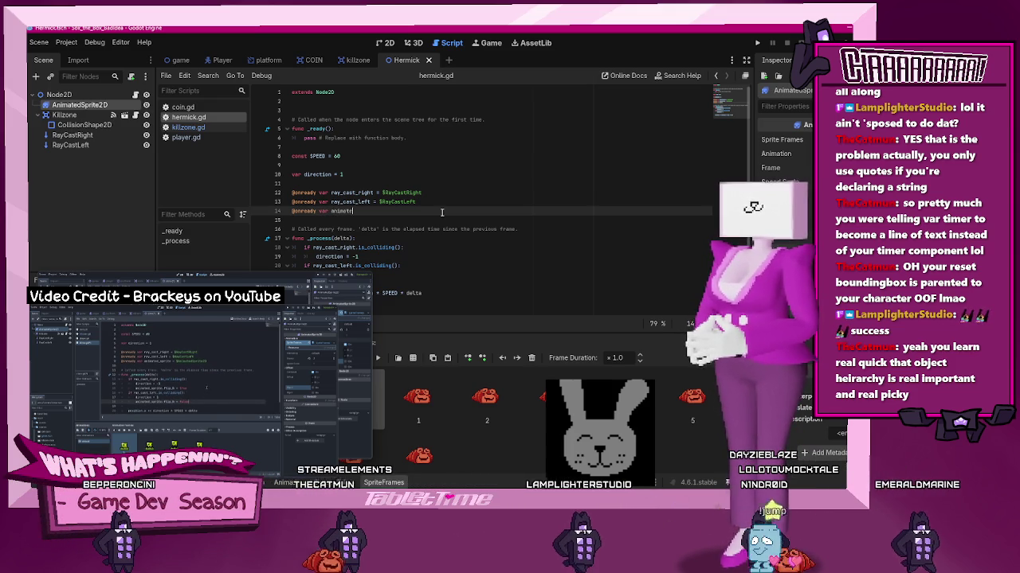
type("d_sprite ")
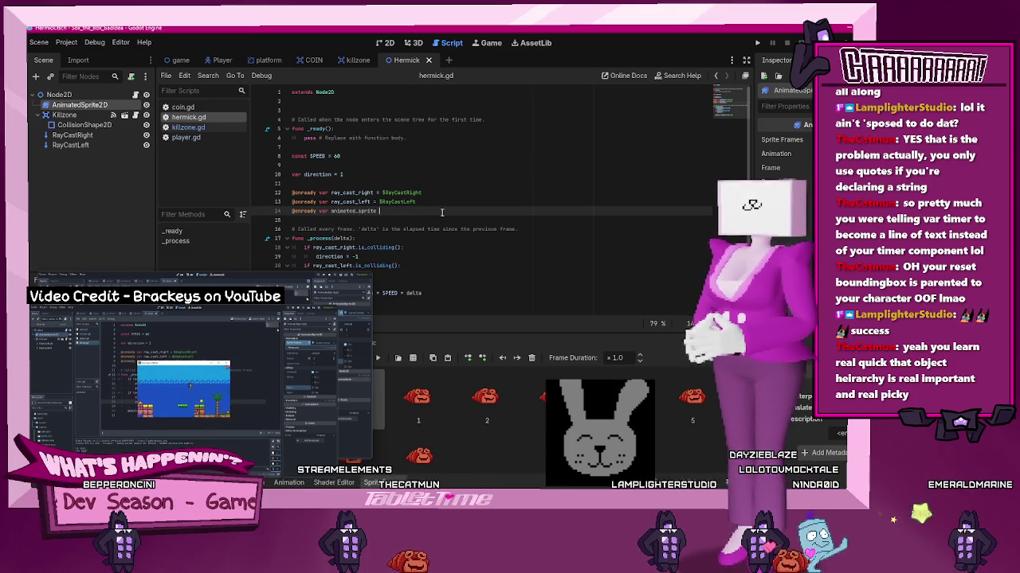
type("=")
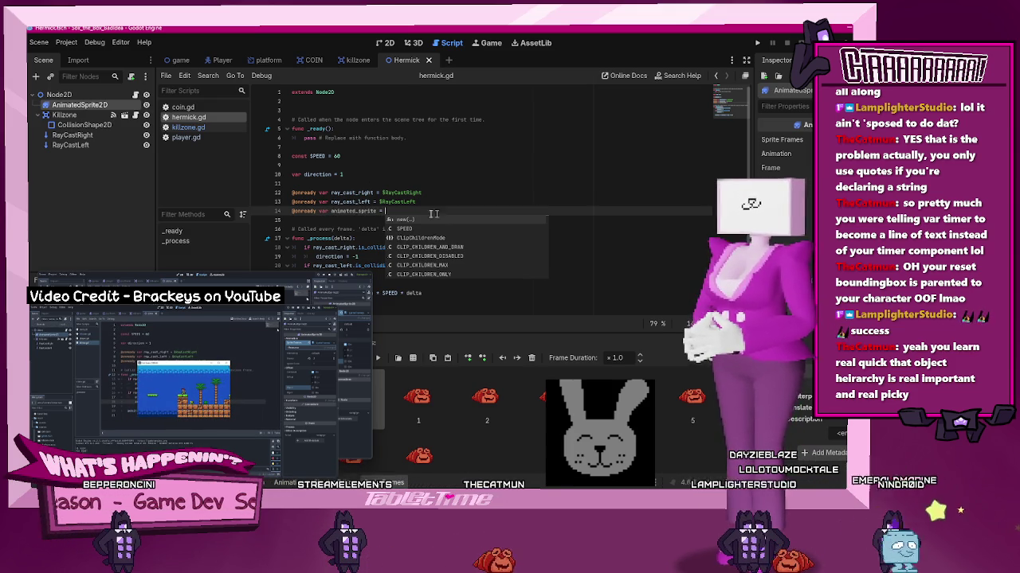
mouse_move(80, 105)
left_mouse_down()
mouse_move(342, 177)
mouse_move(398, 213)
left_mouse_up()
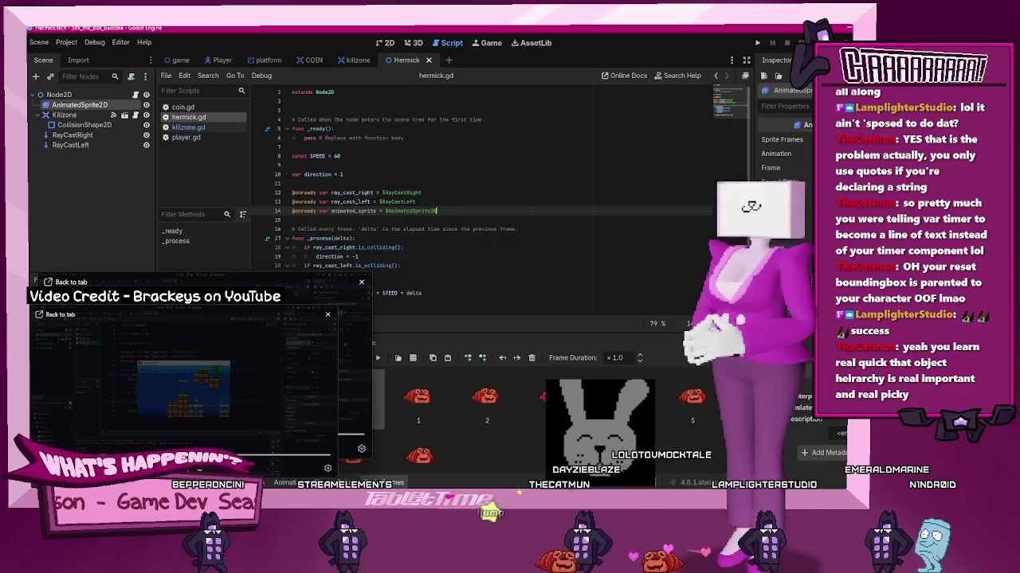
key("ctrl+s")
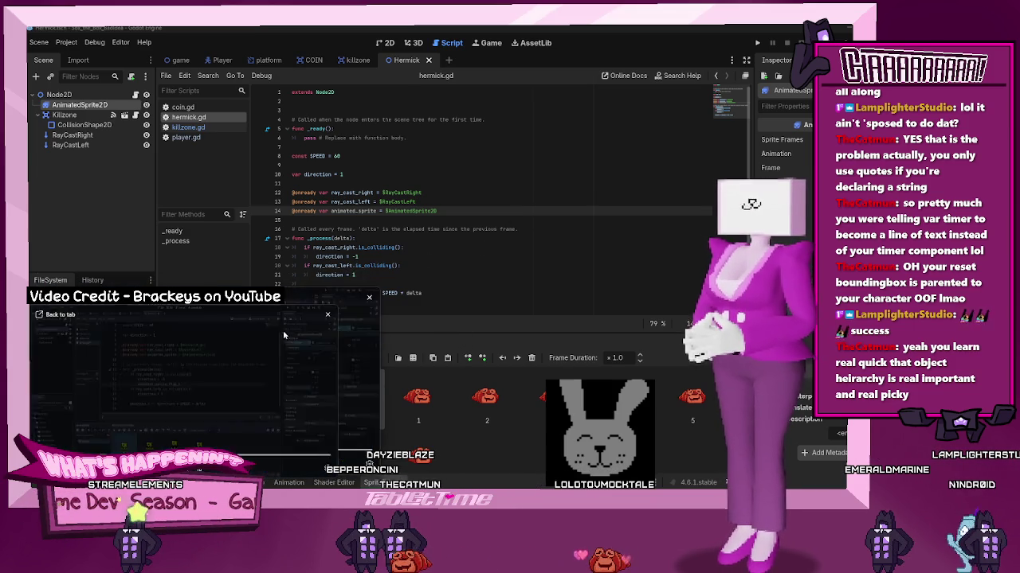
Add 'animated_sprite.flip_h = true' on a new line below direction = -1
left_click(372, 257)
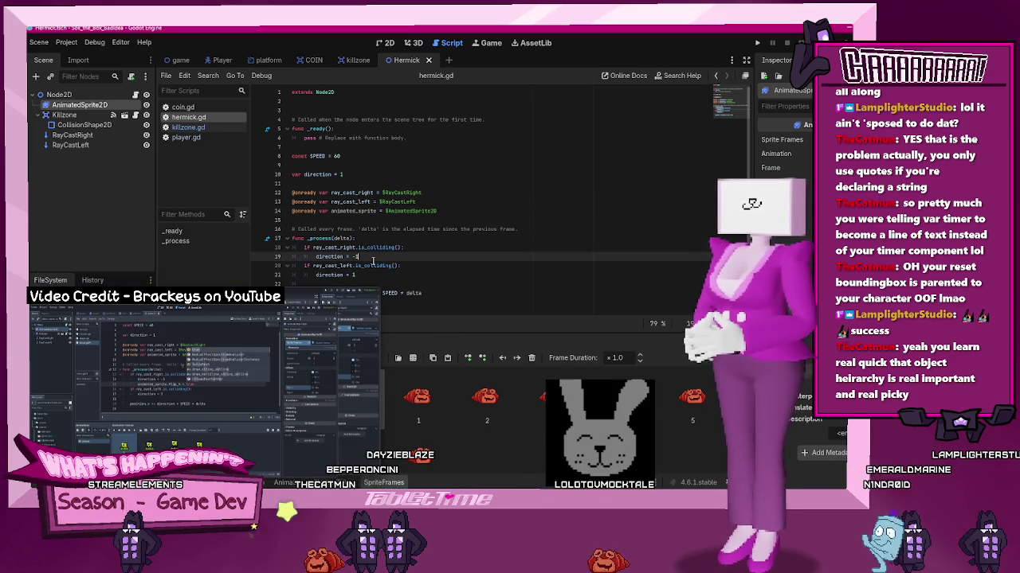
key("Return")
type("anim")
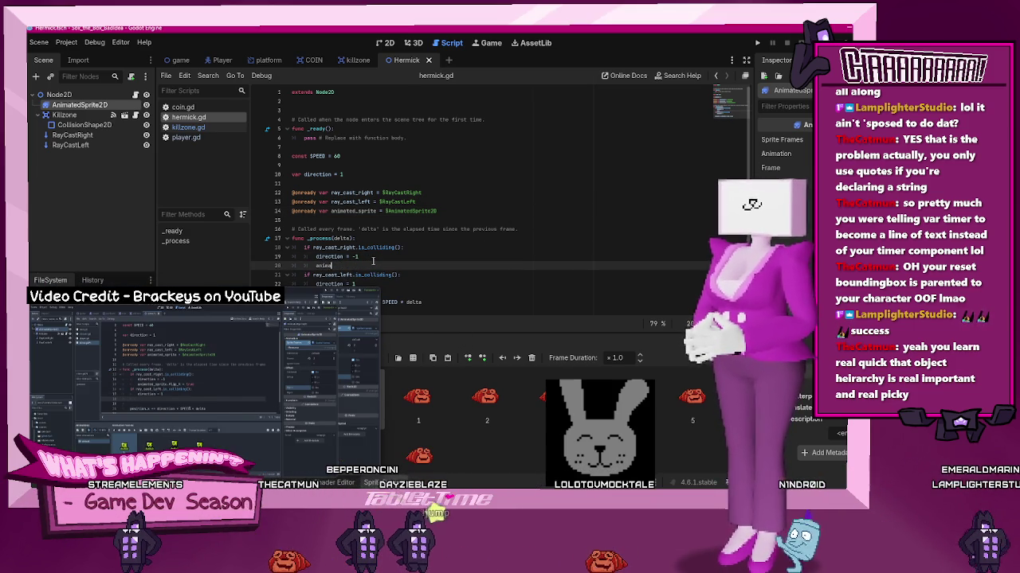
type("ated_sprite")
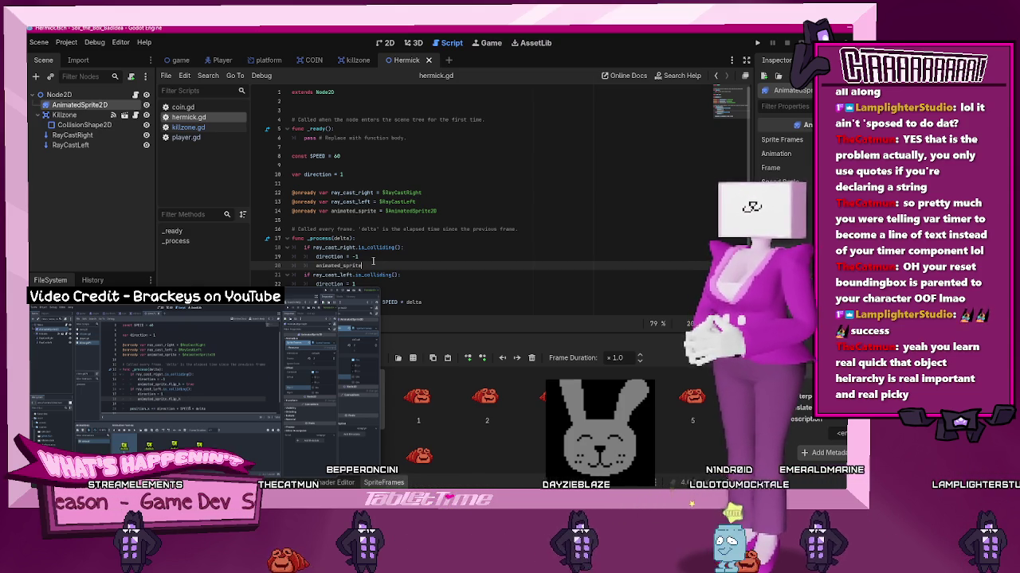
type(".flip")
key("Return")
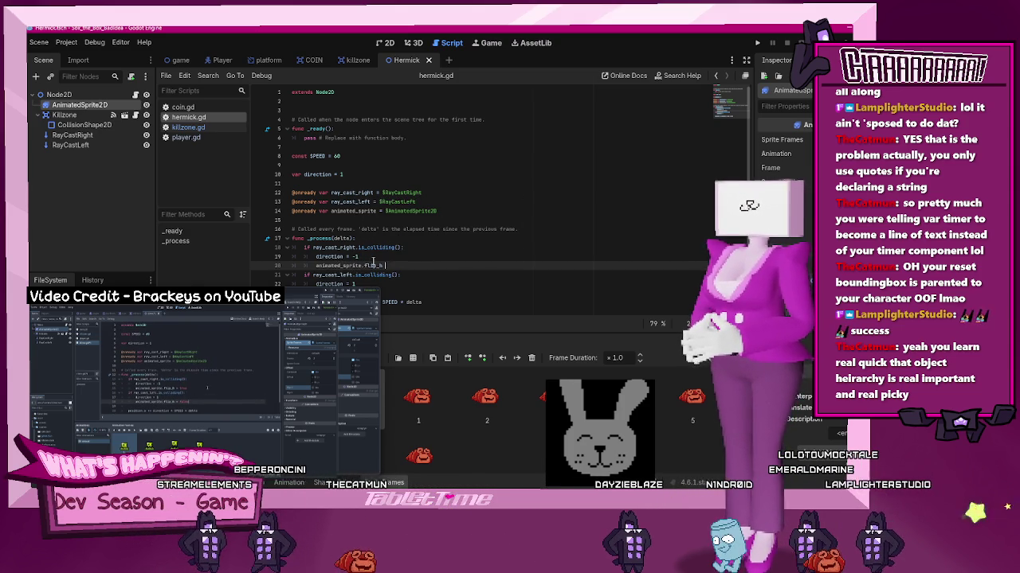
type("= true")
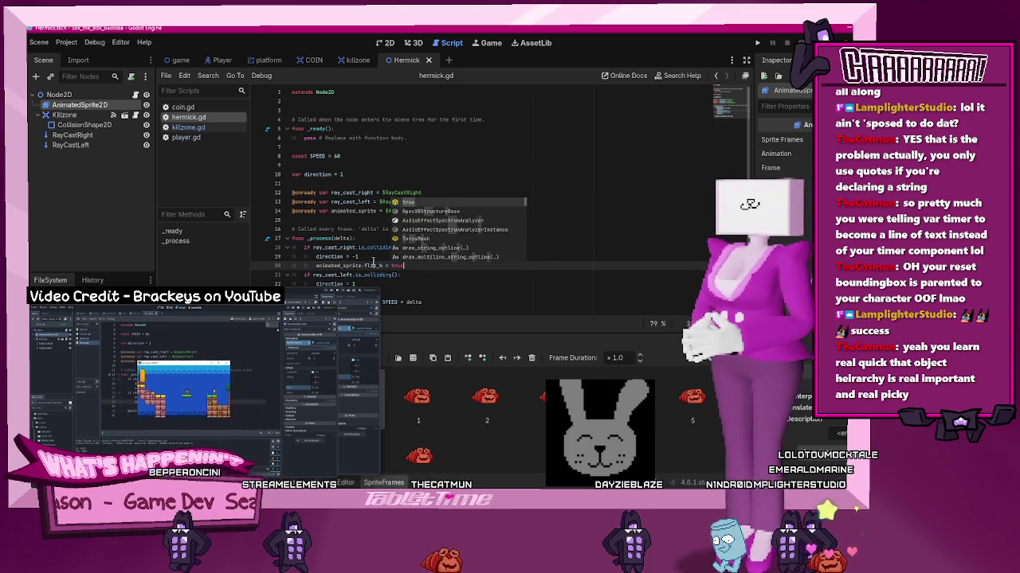
Copy the flip_h line below direction = 1, setting it to false, then switch to the killzone scene
key("shift+Home")
key("ctrl+c")
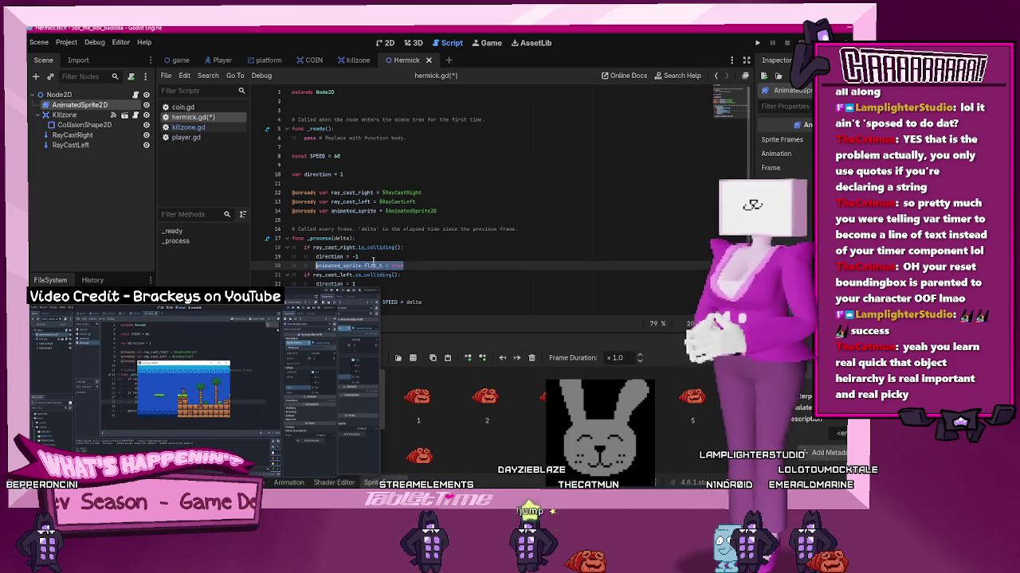
key("Down")
key("Down")
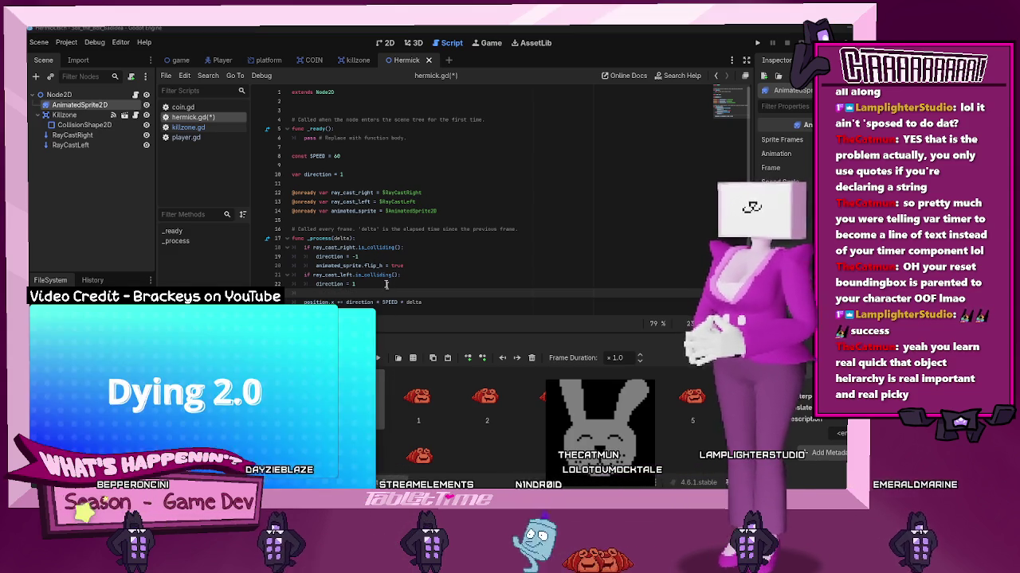
key("Return")
key("ctrl+v")
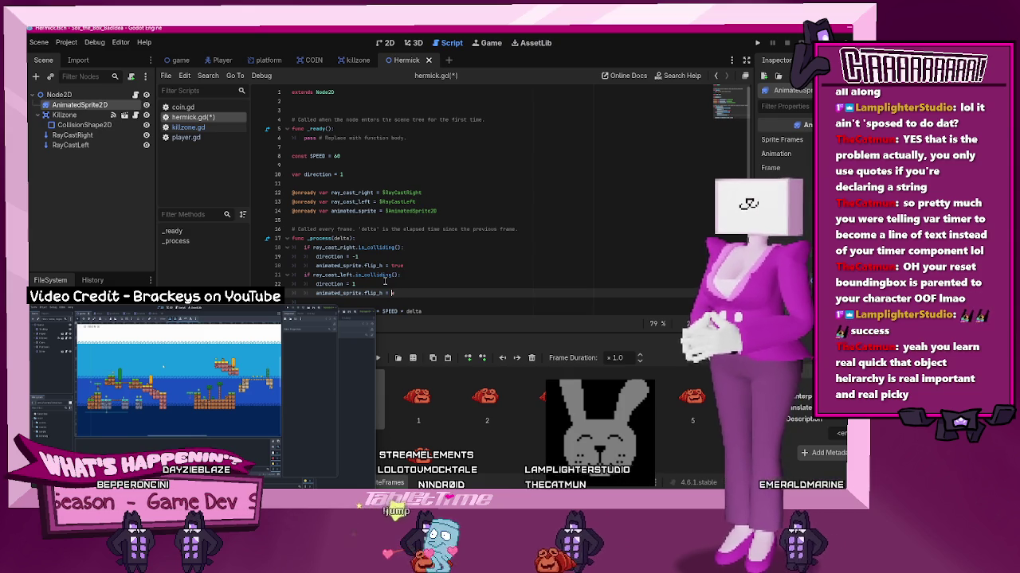
type("false")
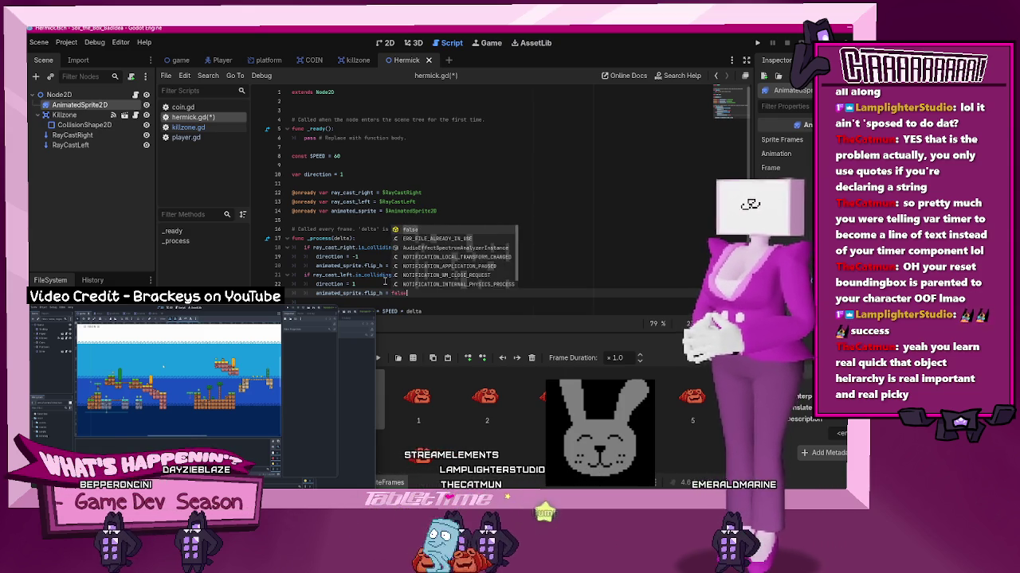
key("Escape")
scroll(398, 279, "down", 1)
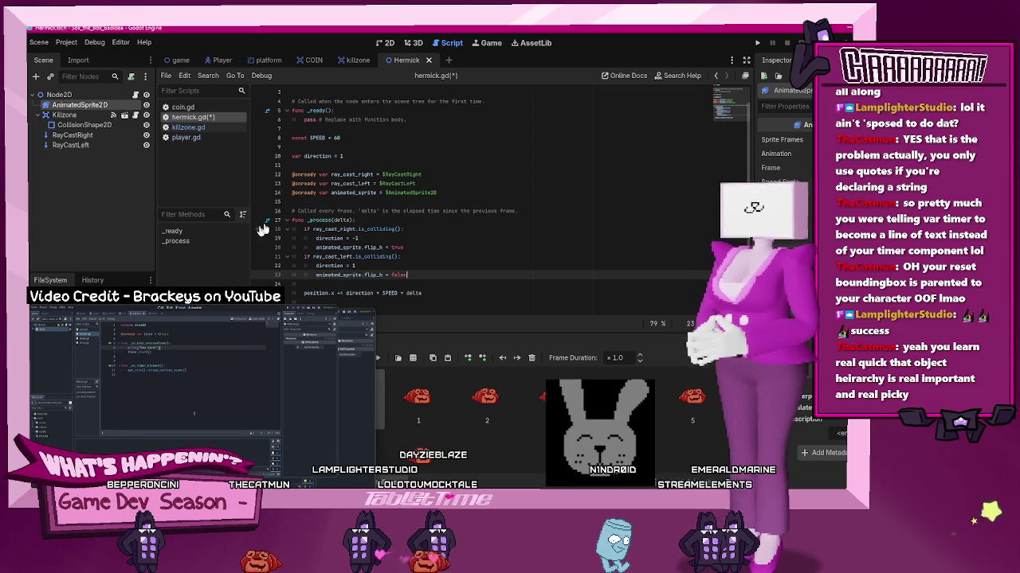
left_click(343, 61)
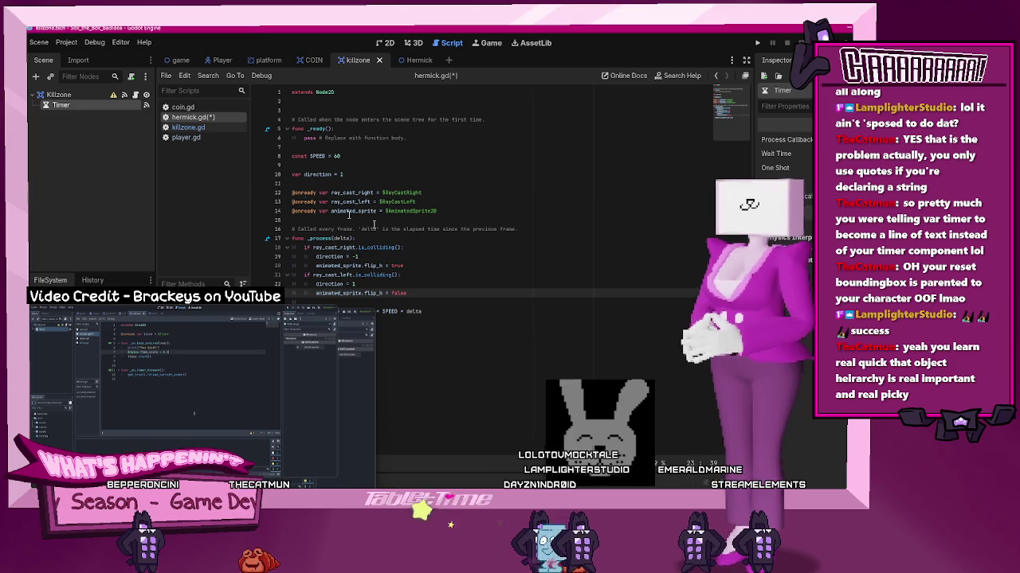
Open killzone.gd and add an Engine.time_scale = 0.5 line after print("You Died")
key("Up")
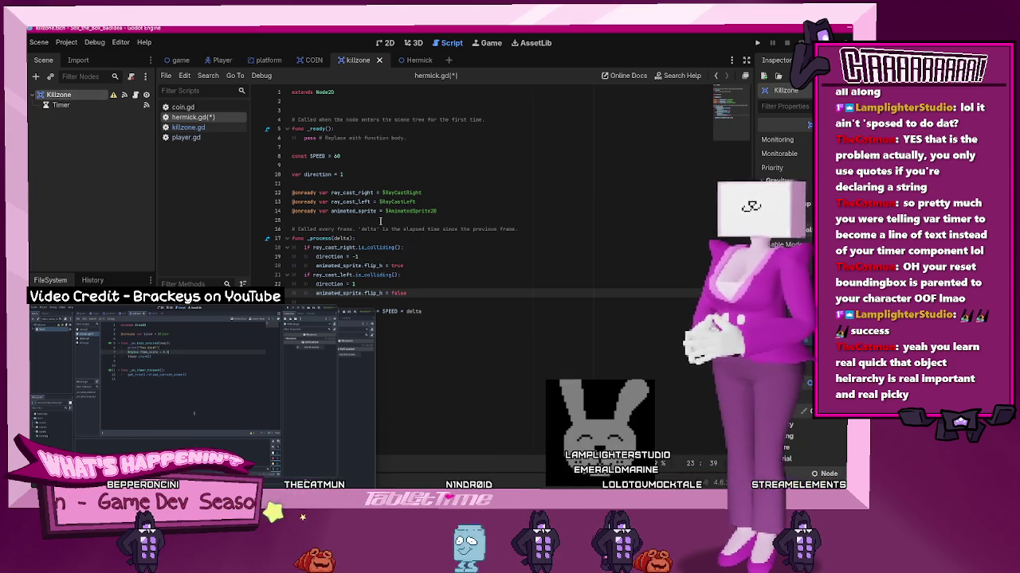
left_click(188, 128)
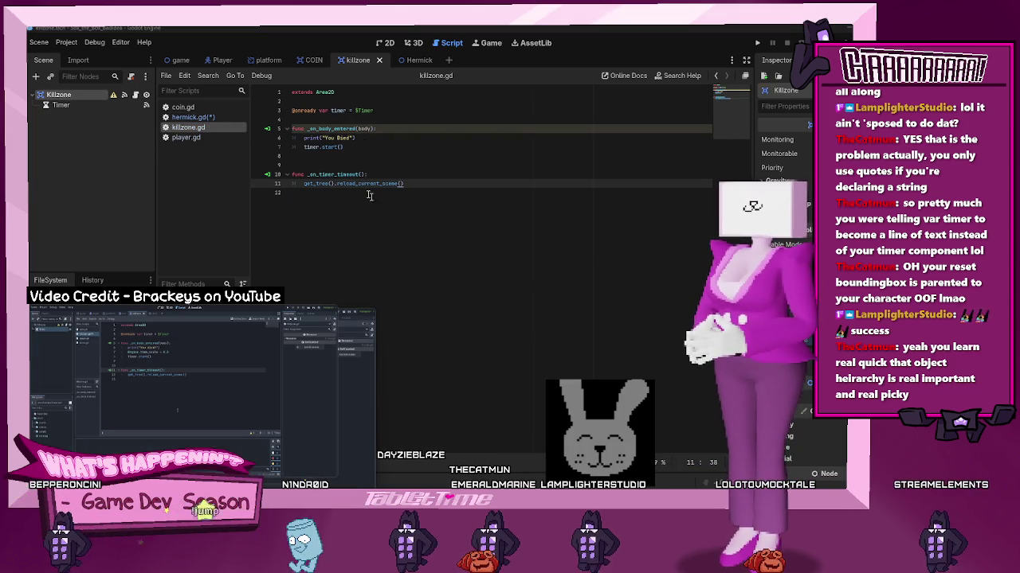
left_click(365, 138)
key("Return")
type("engine")
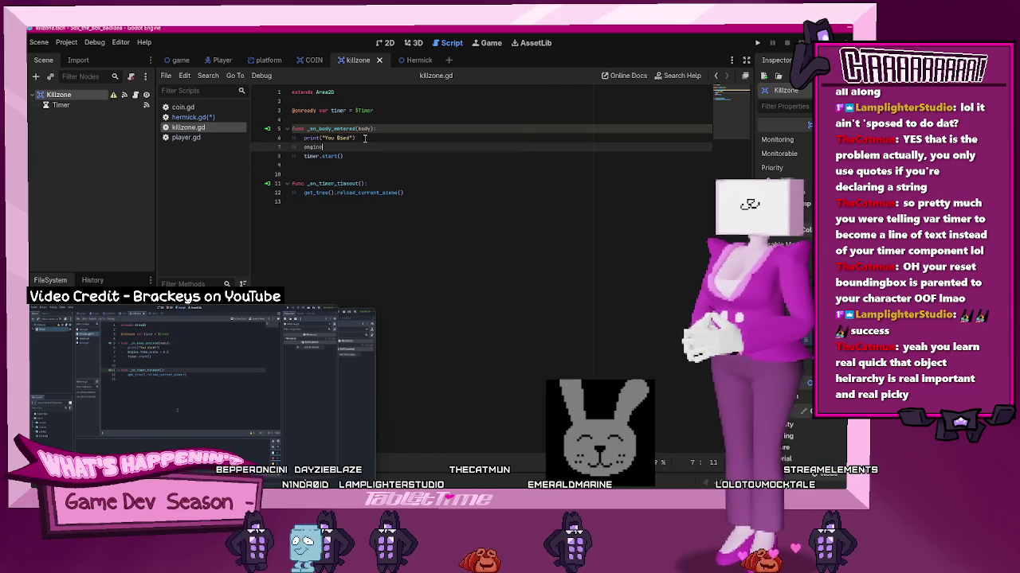
key("BackSpace")
key("BackSpace")
key("BackSpace")
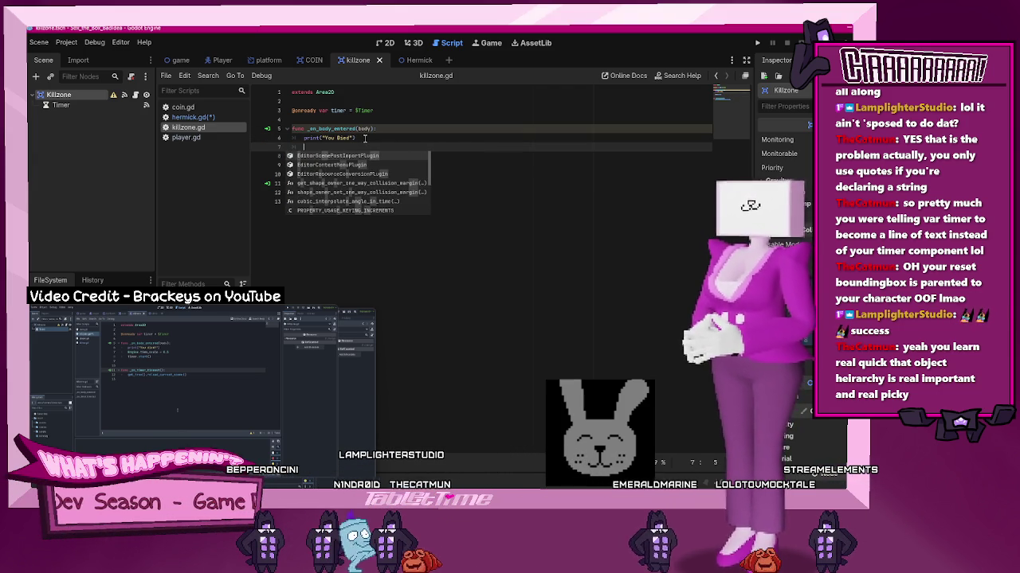
type("EngingeD")
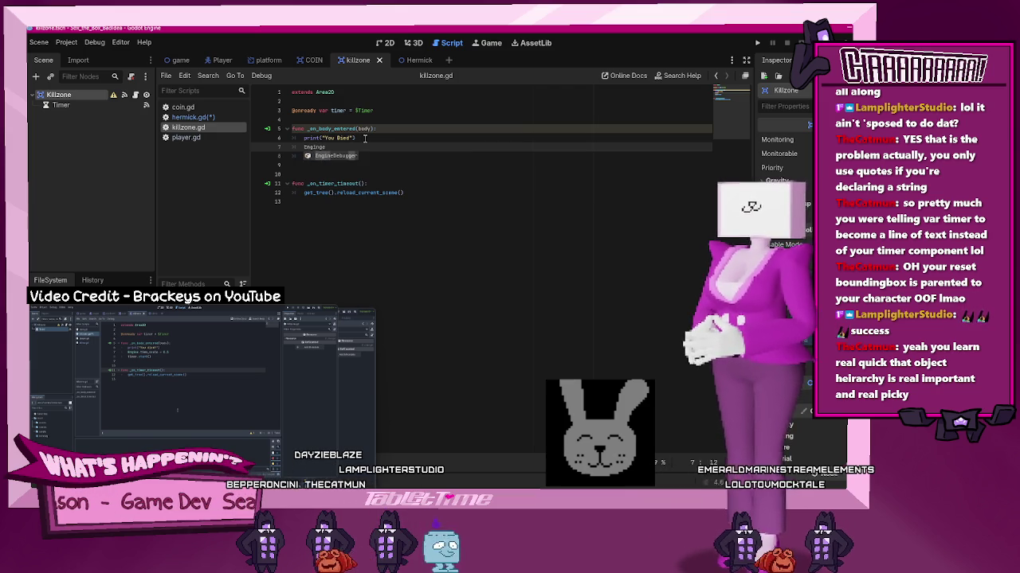
type(".time_")
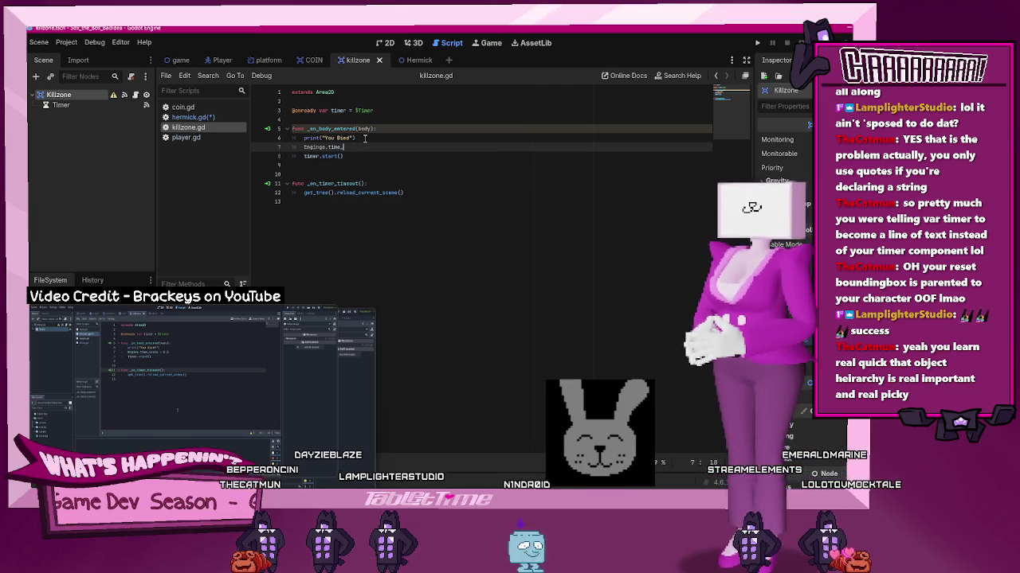
type("scale")
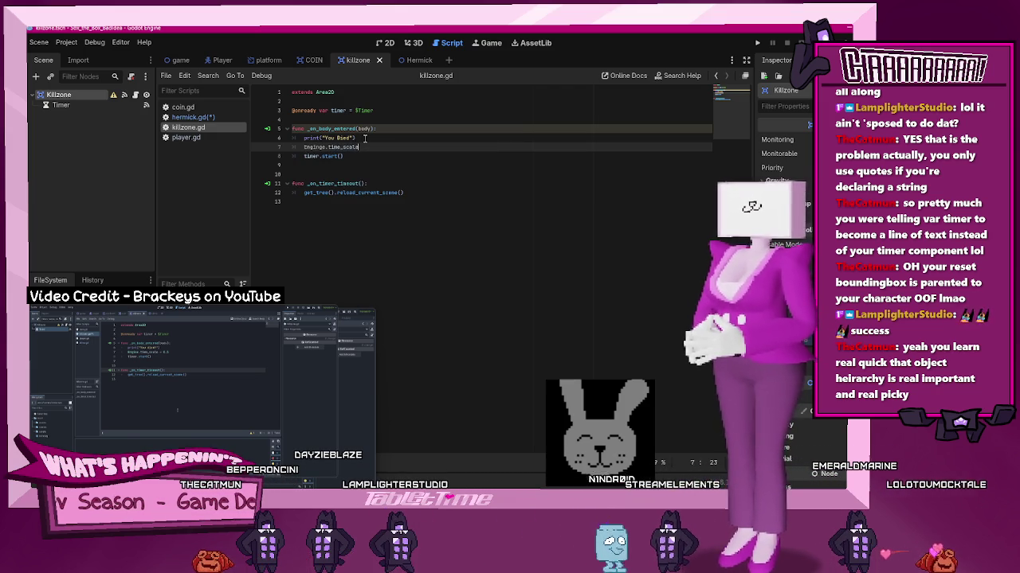
type(" == 0")
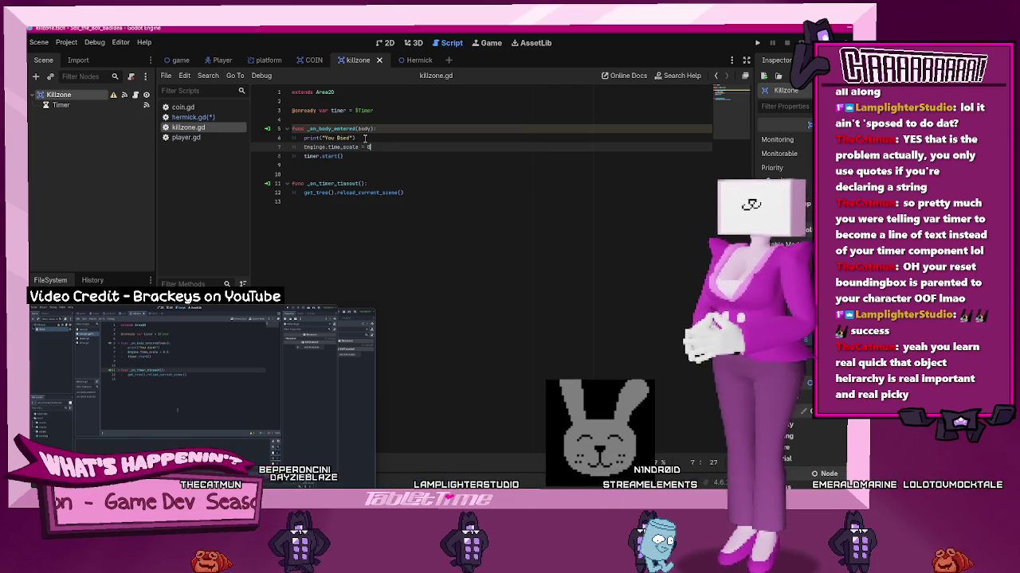
type(".5")
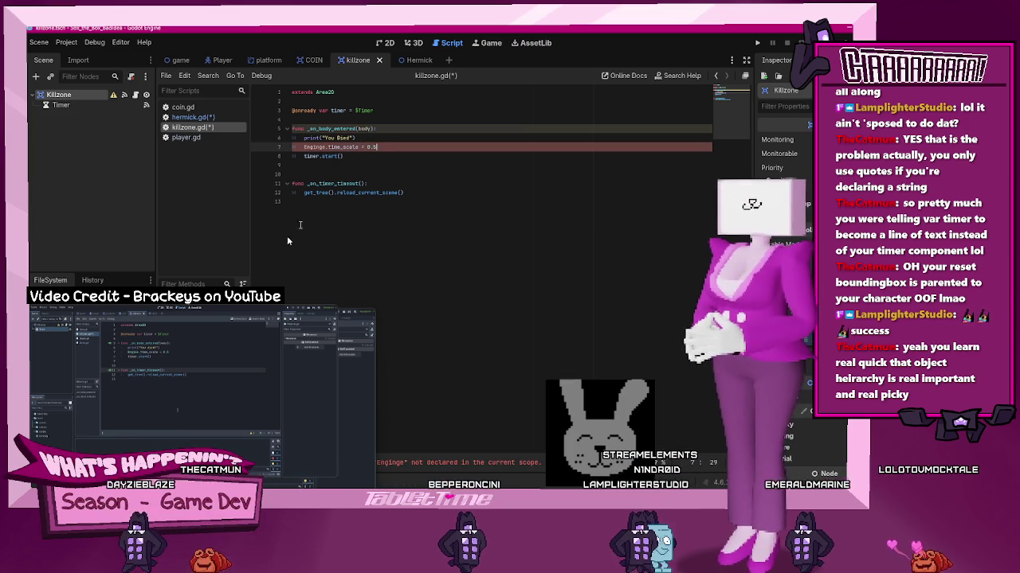
mouse_move(195, 386)
mouse_move(233, 377)
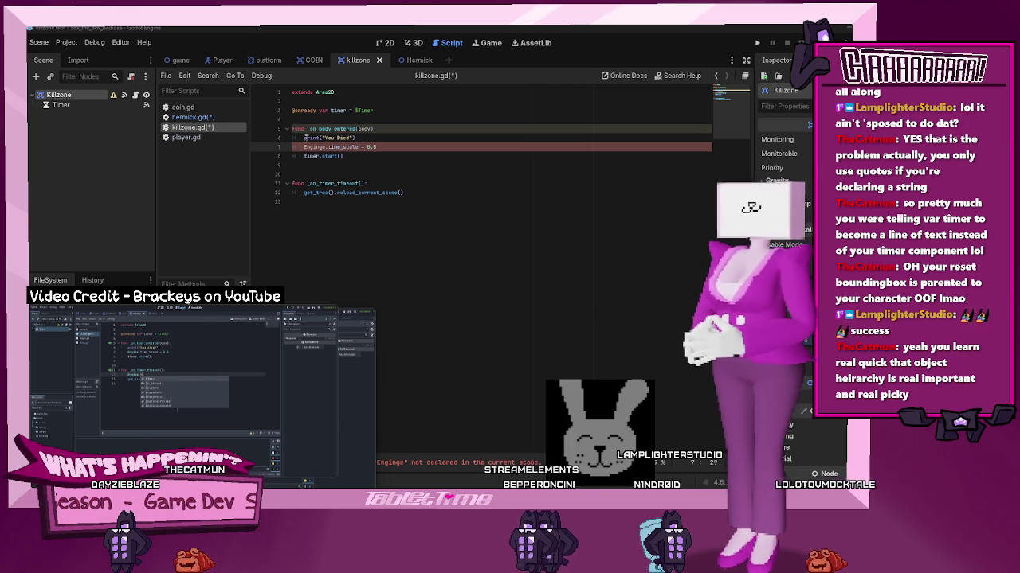
Fix the 'Enginge' misspelling on line 7 and save killzone.gd
left_click(327, 148)
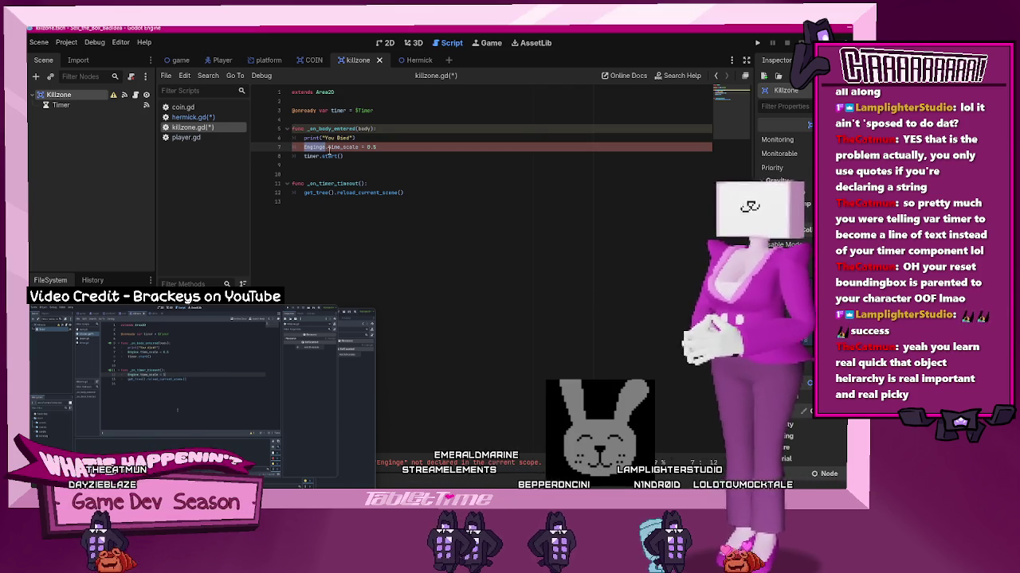
key("BackSpace")
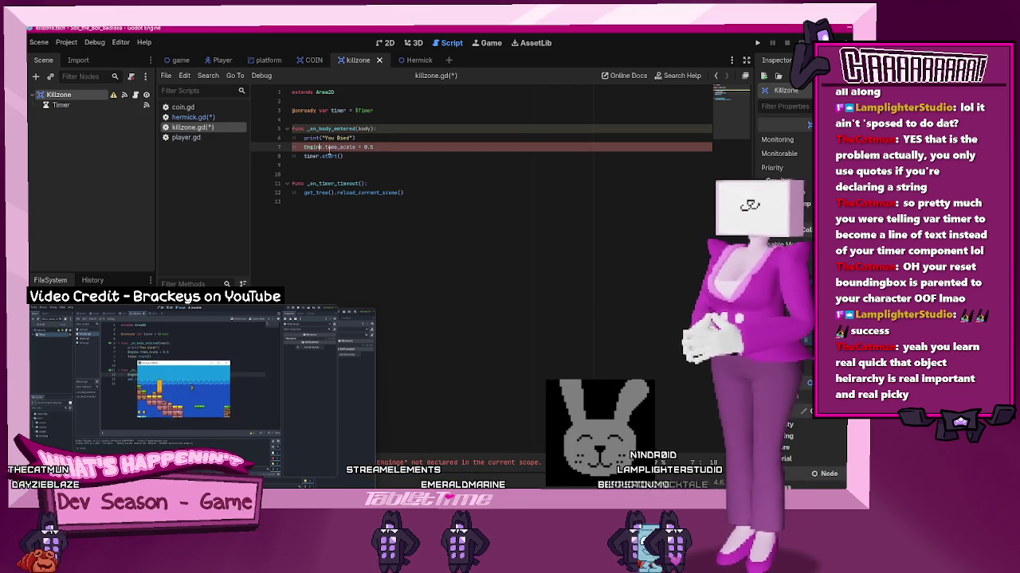
key("ctrl+s")
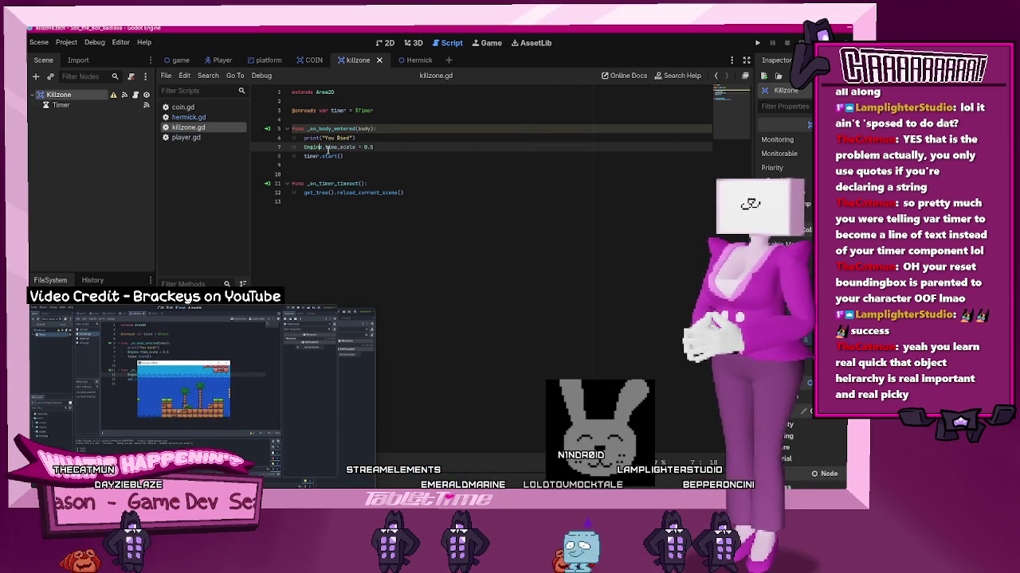
mouse_move(199, 470)
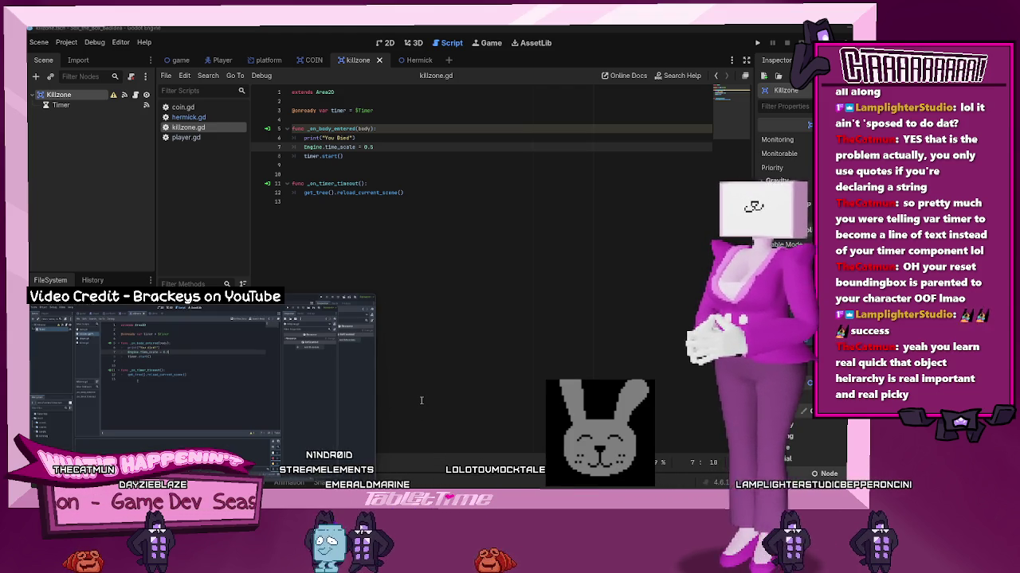
Add 'Engine.time_scale = 1' before the scene reload in _on_timer_timeout, then run the game
left_click(416, 192)
key("Up")
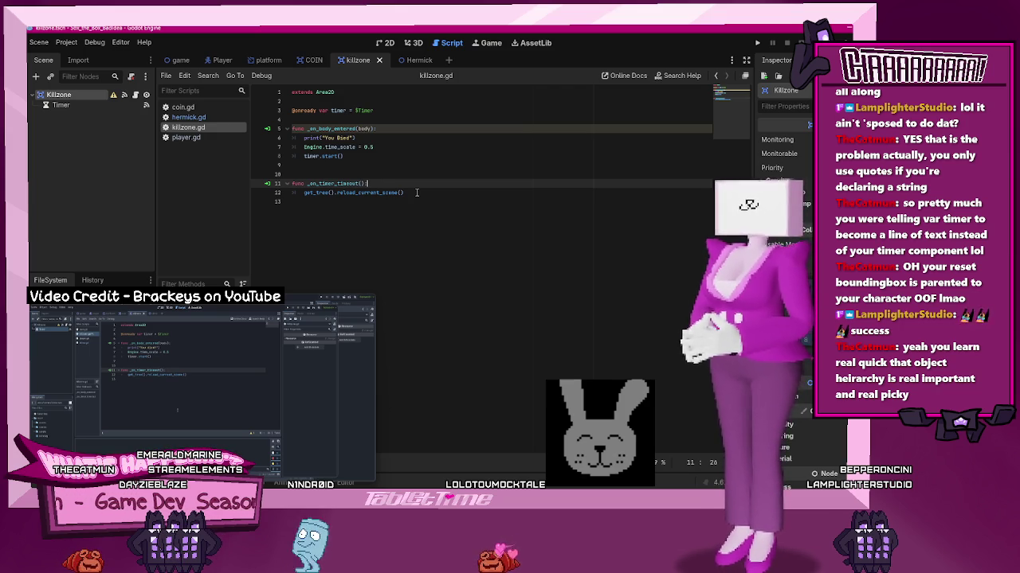
key("Return")
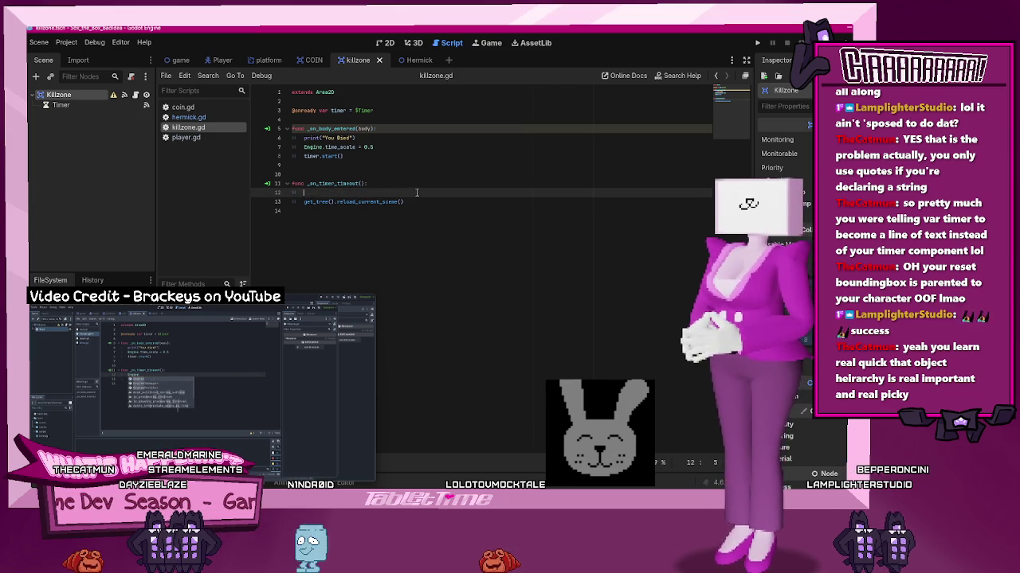
type("Engine.time_scale ")
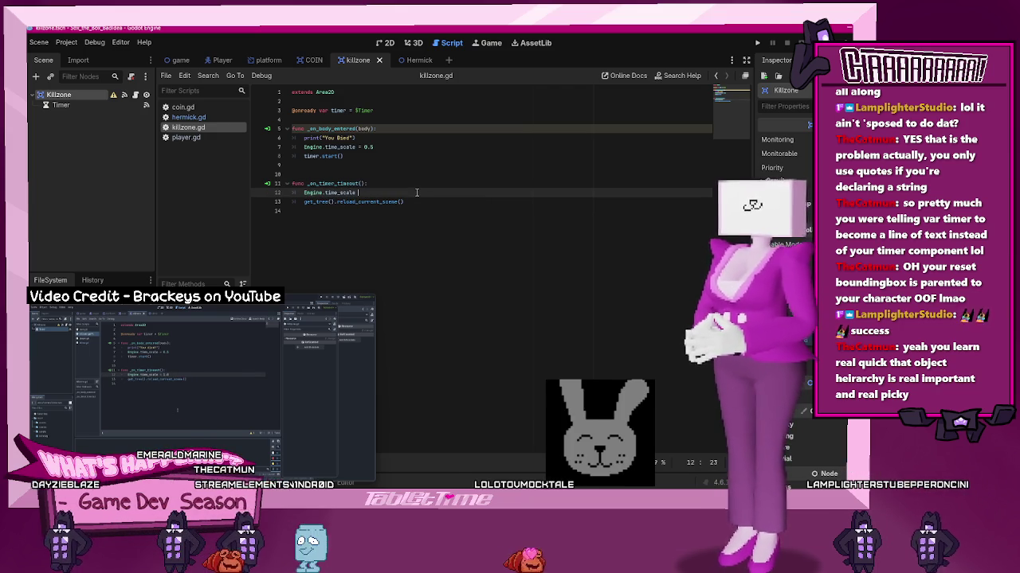
type("=1")
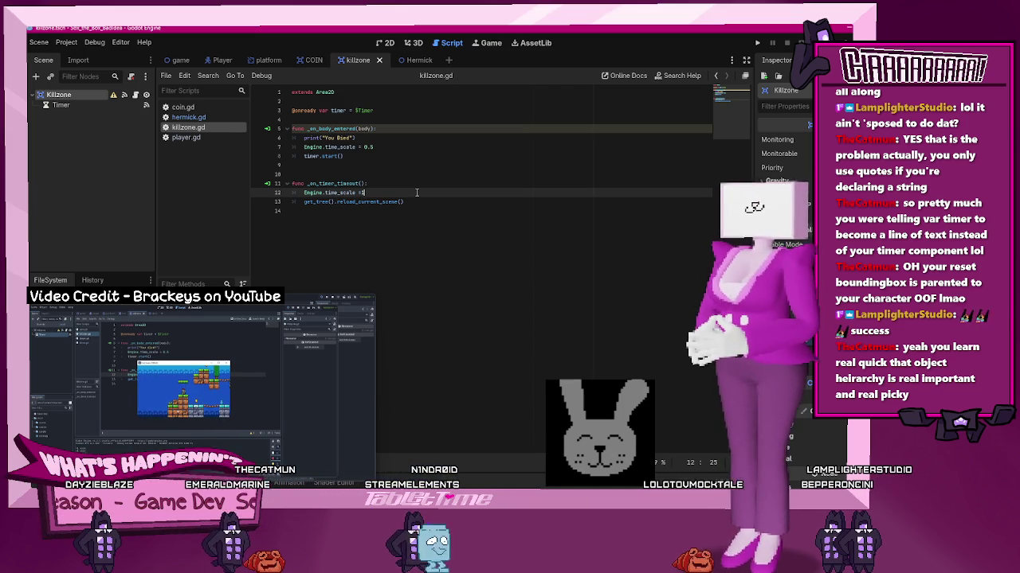
key("Left")
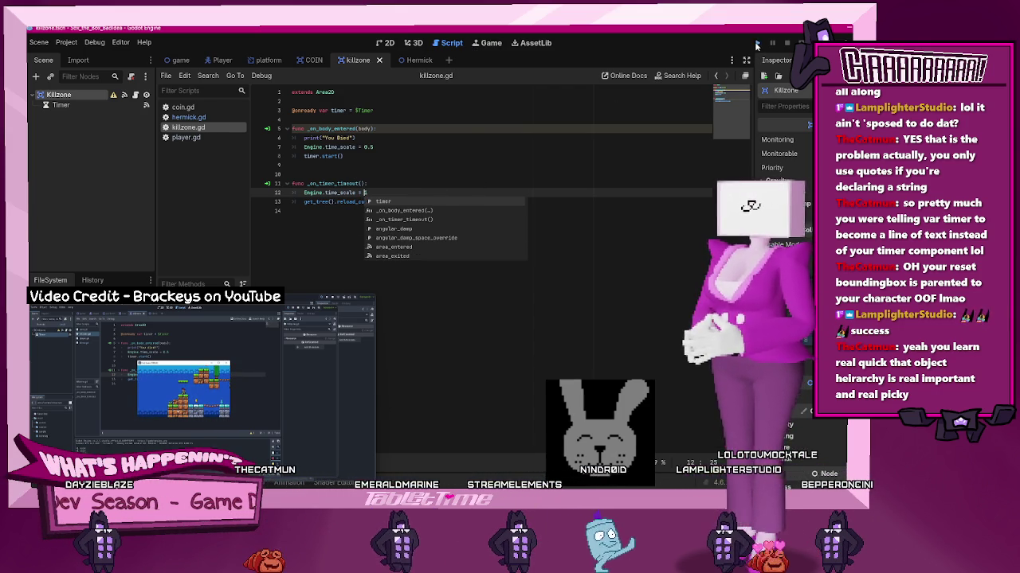
left_click(757, 46)
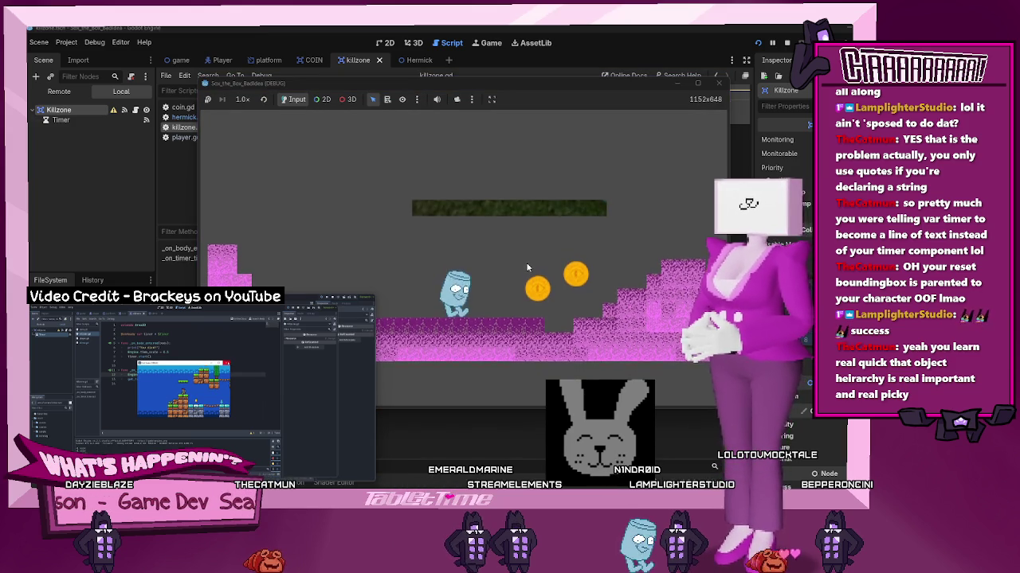
Run the player right, dropping into the pit to test dying, and jump onto the pink terrain
key("Right")
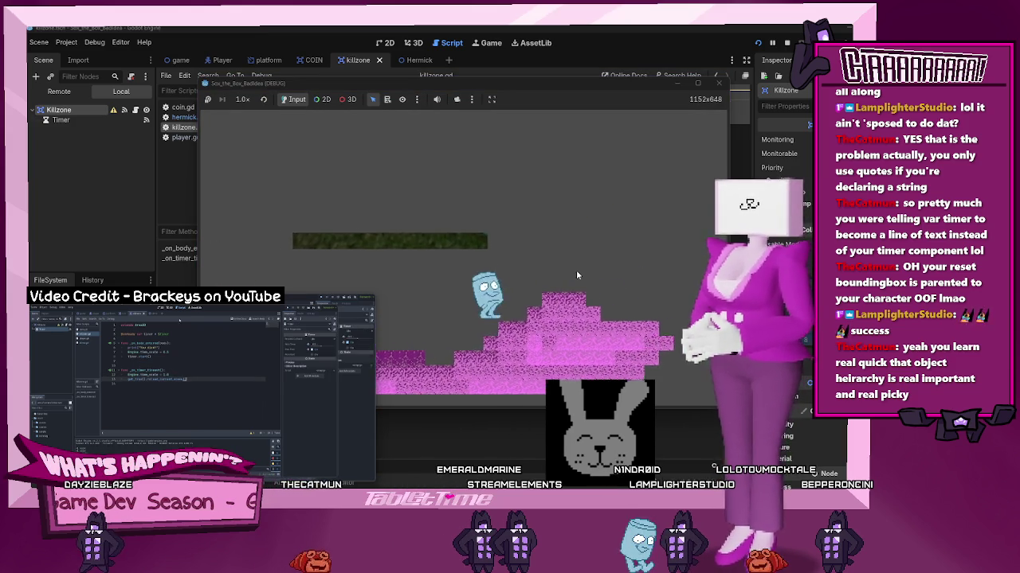
key("Right")
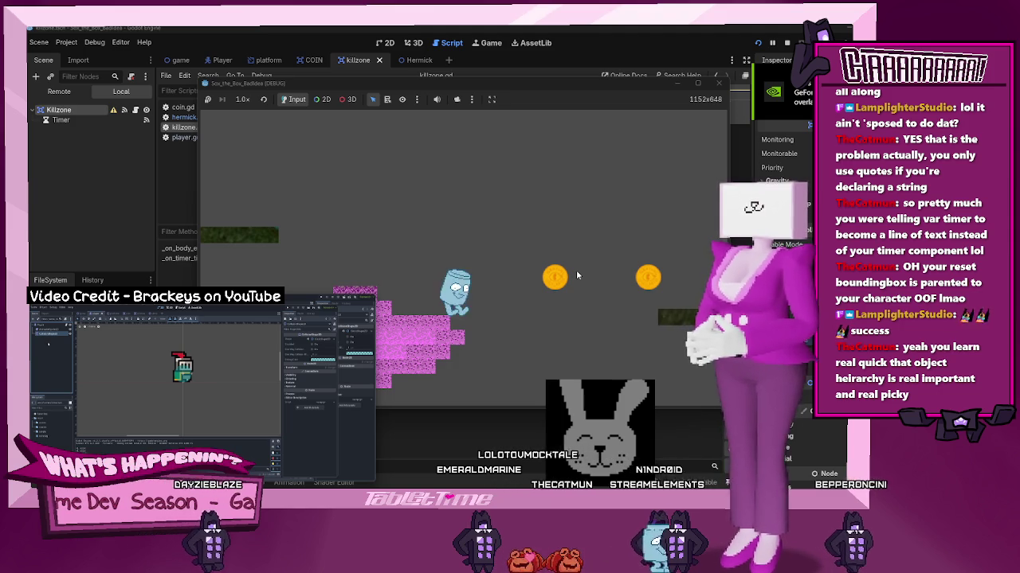
key("Right")
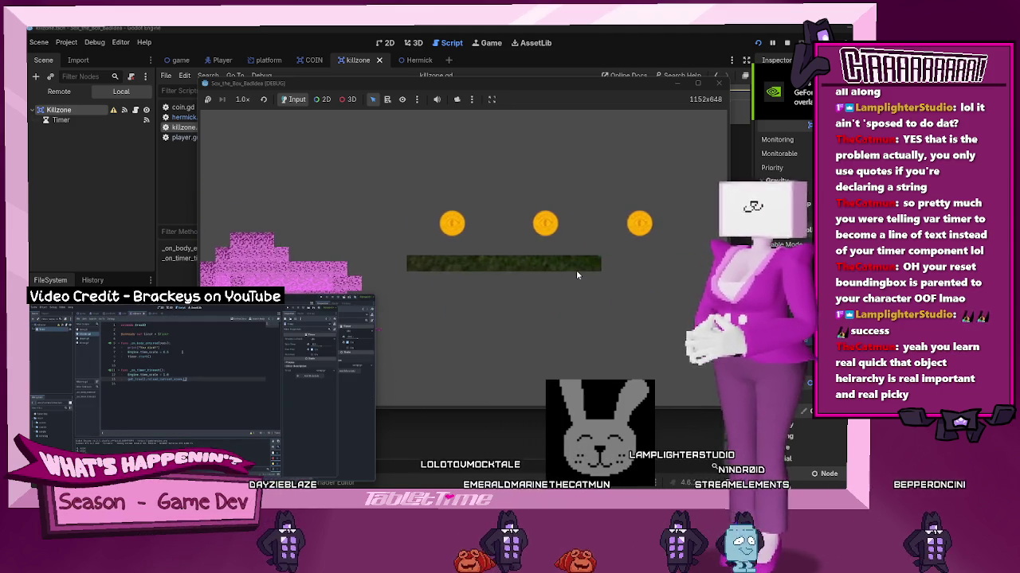
key("Right")
key("Right")
key("space")
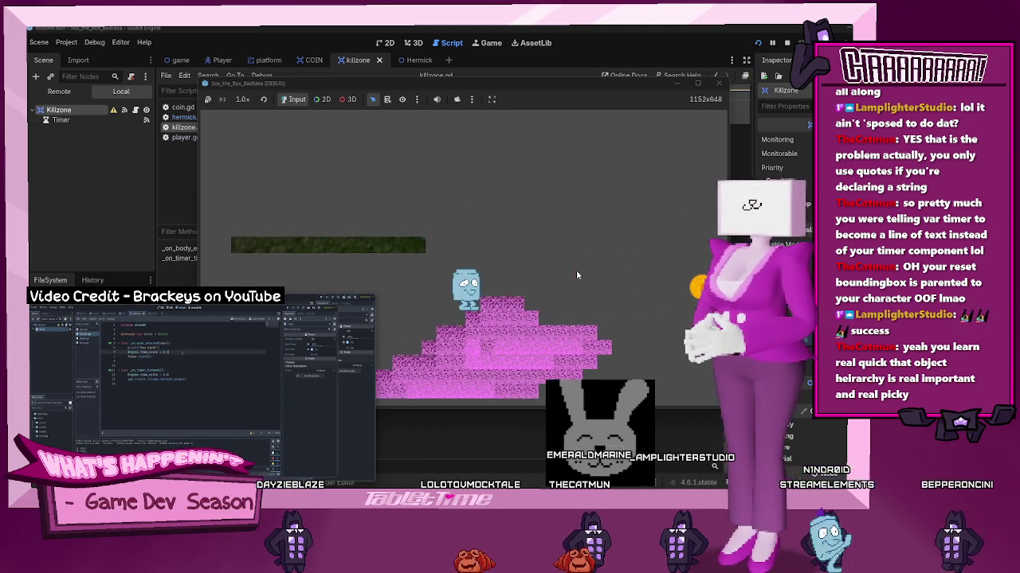
key("Right")
key("space")
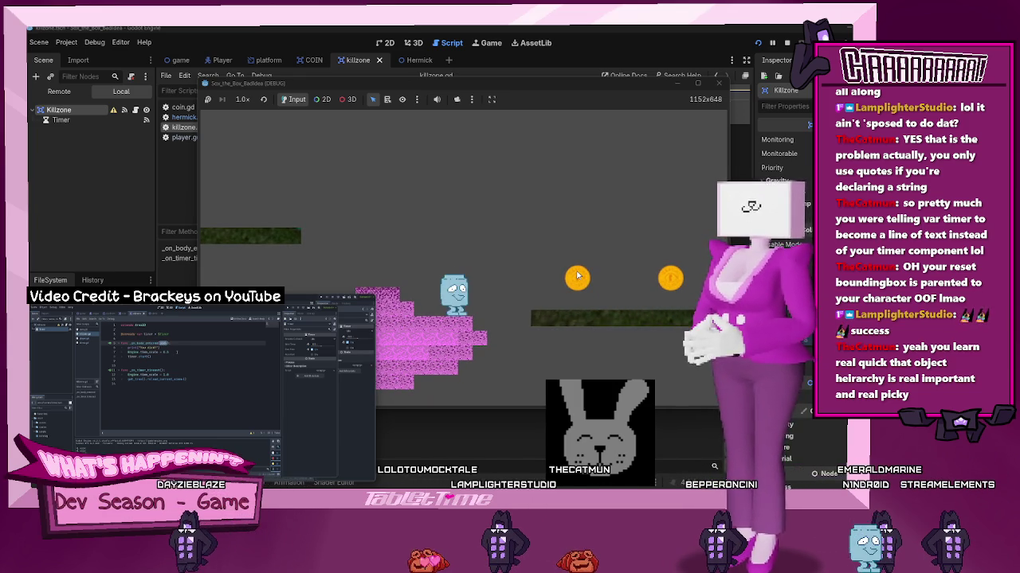
key("Right")
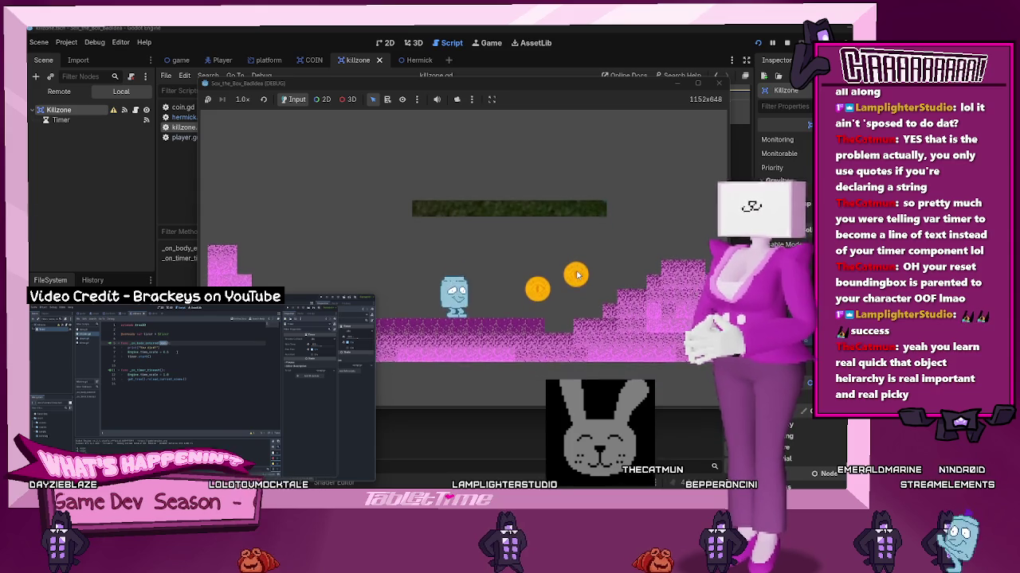
key("Right")
key("space")
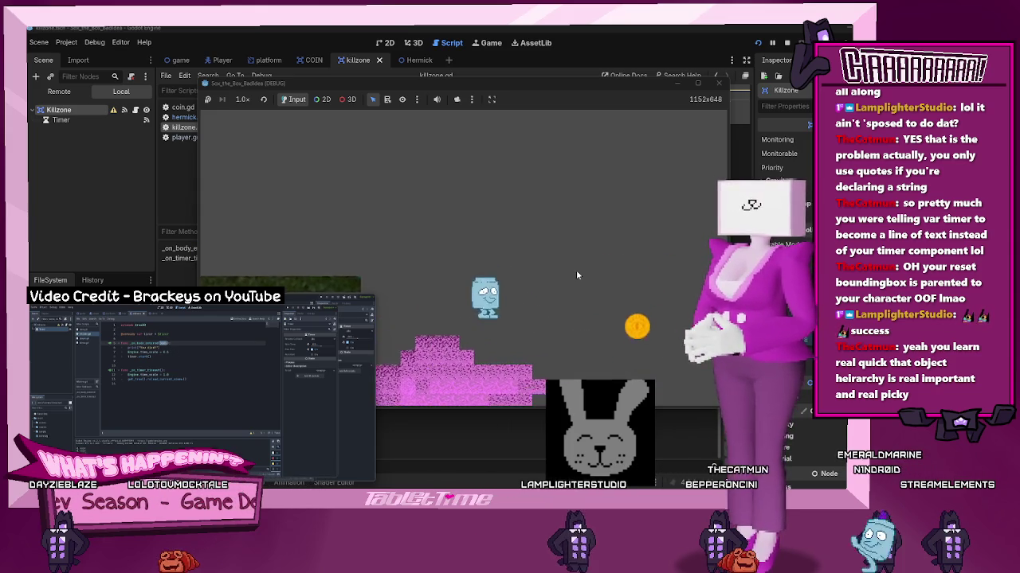
key("Right")
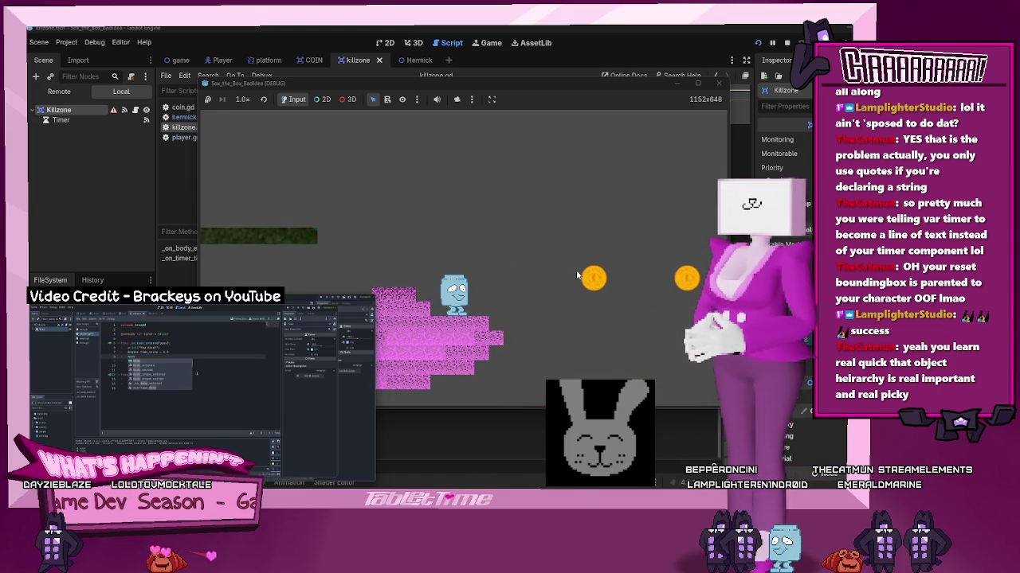
key("Right")
key("space")
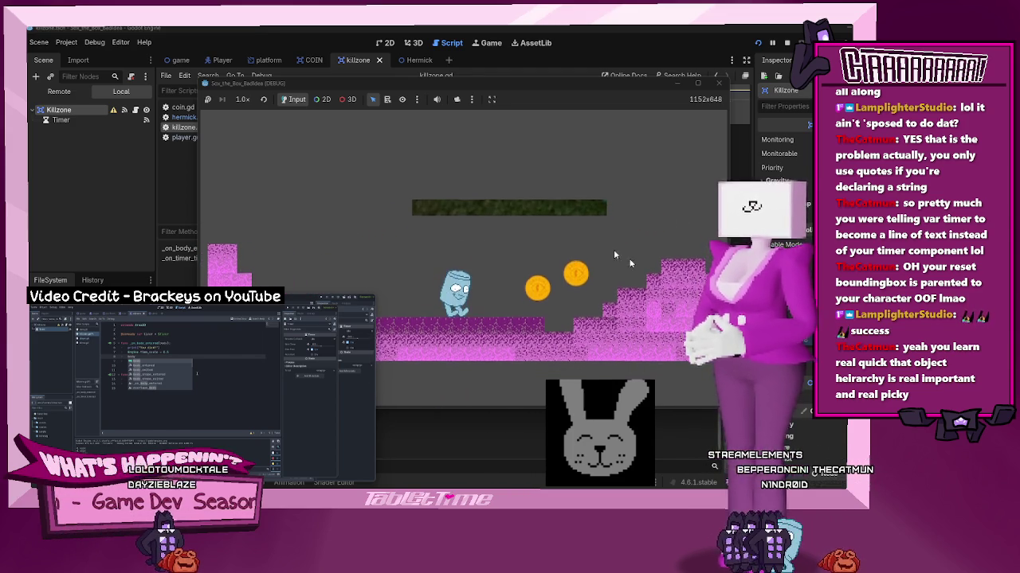
mouse_move(242, 389)
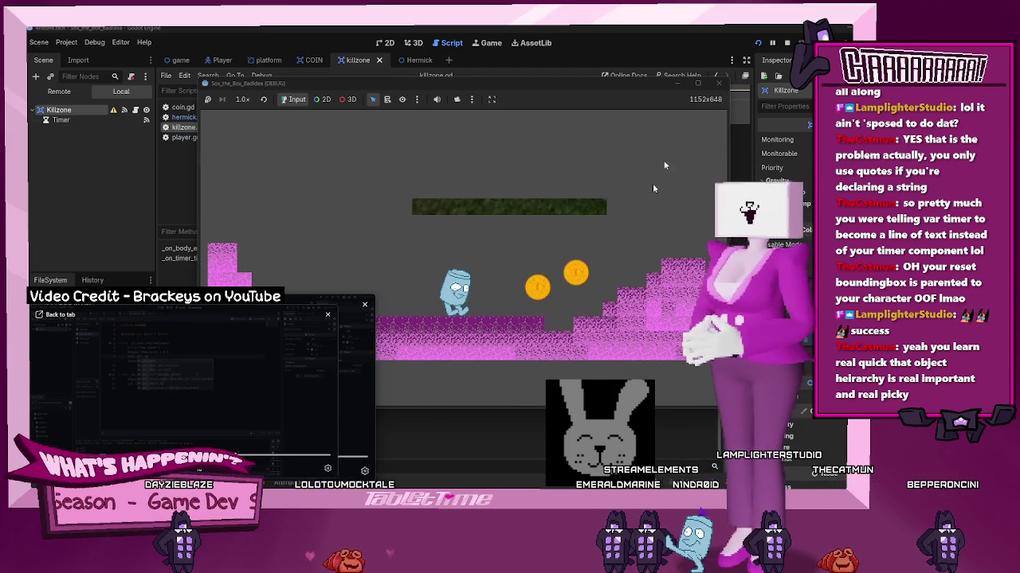
Run right across the magenta platforms, jumping toward the coins
key("Right")
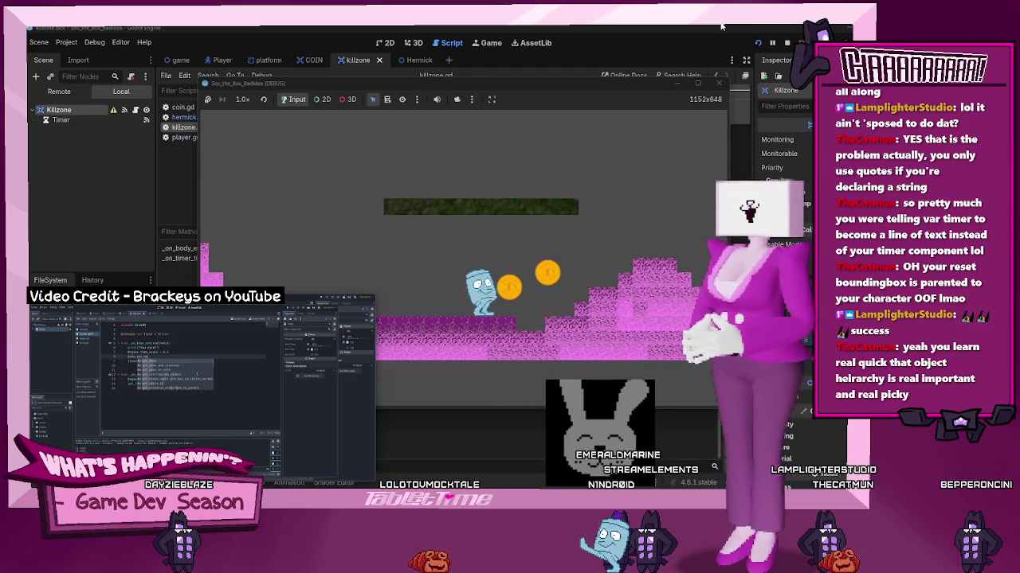
key("Right")
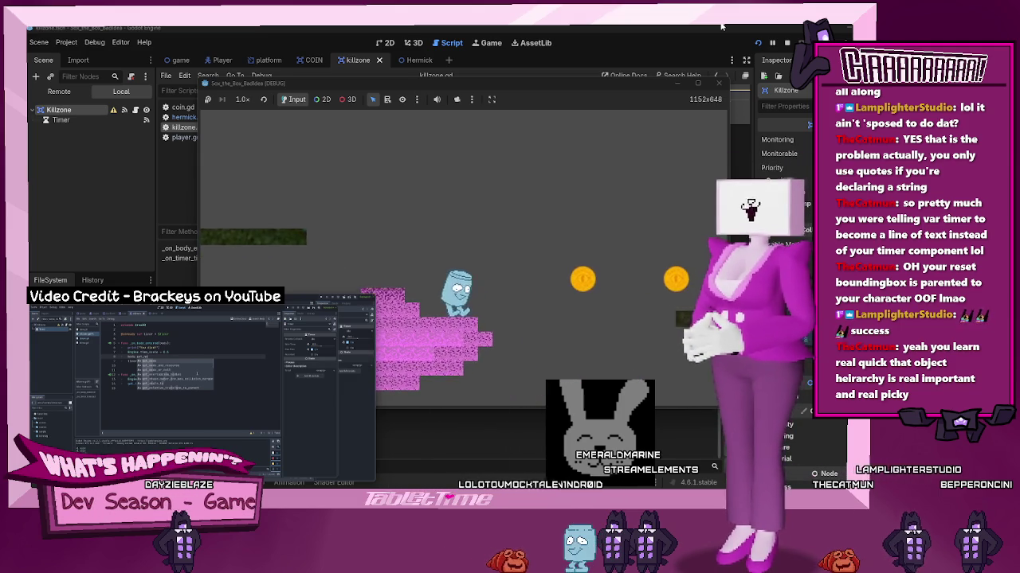
key("Right")
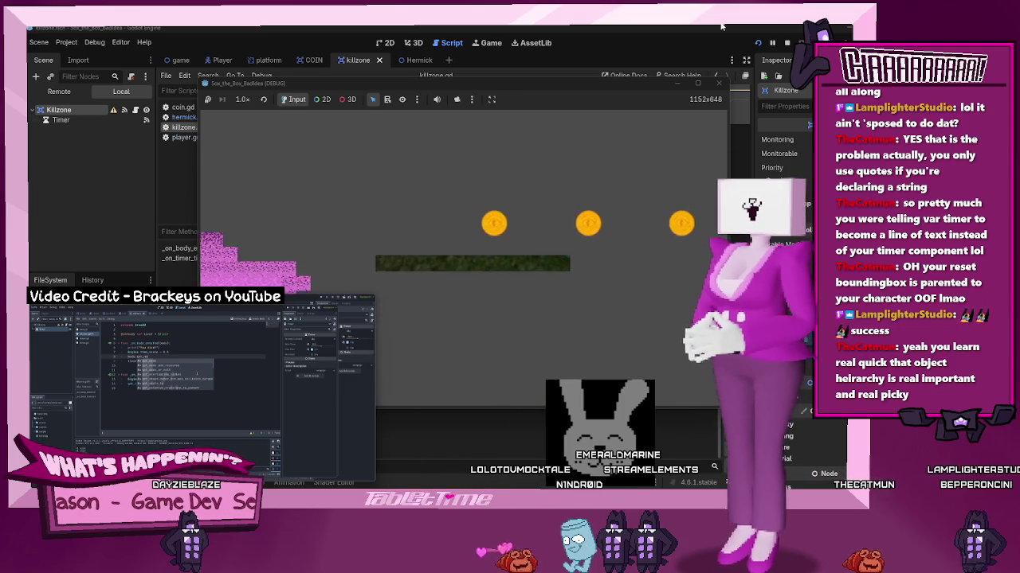
key("Right")
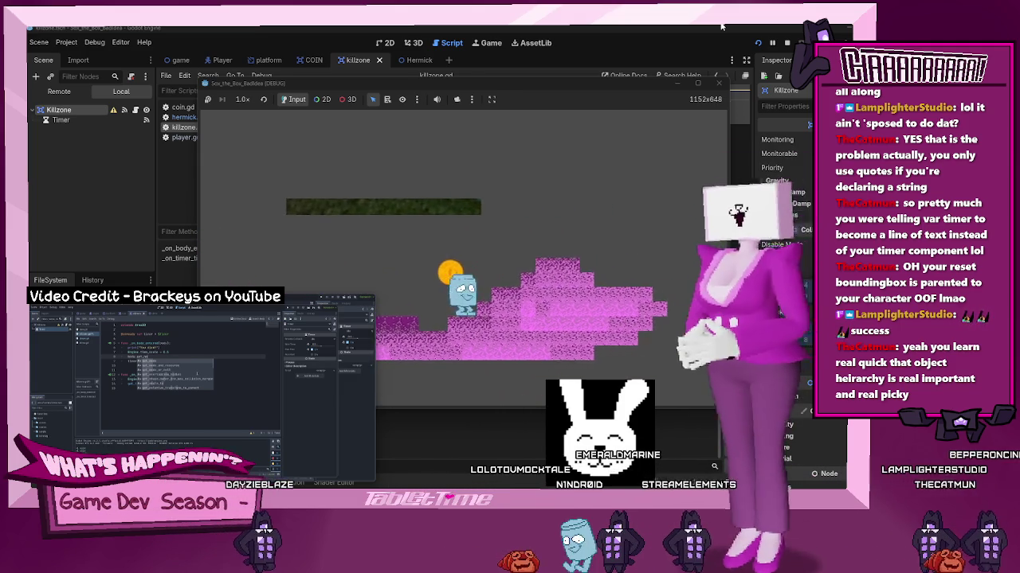
key("space")
key("Right")
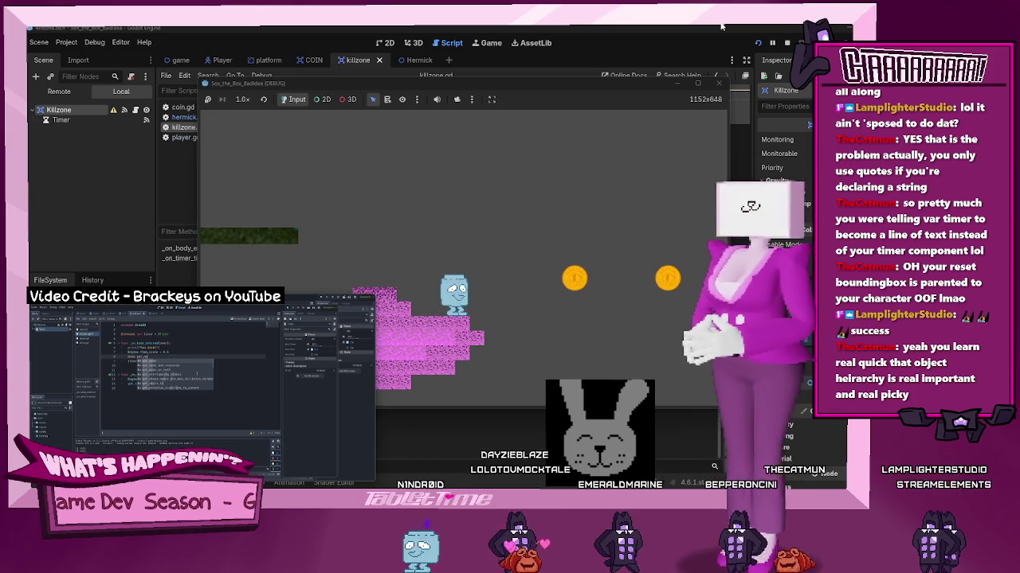
key("Left")
key("Right")
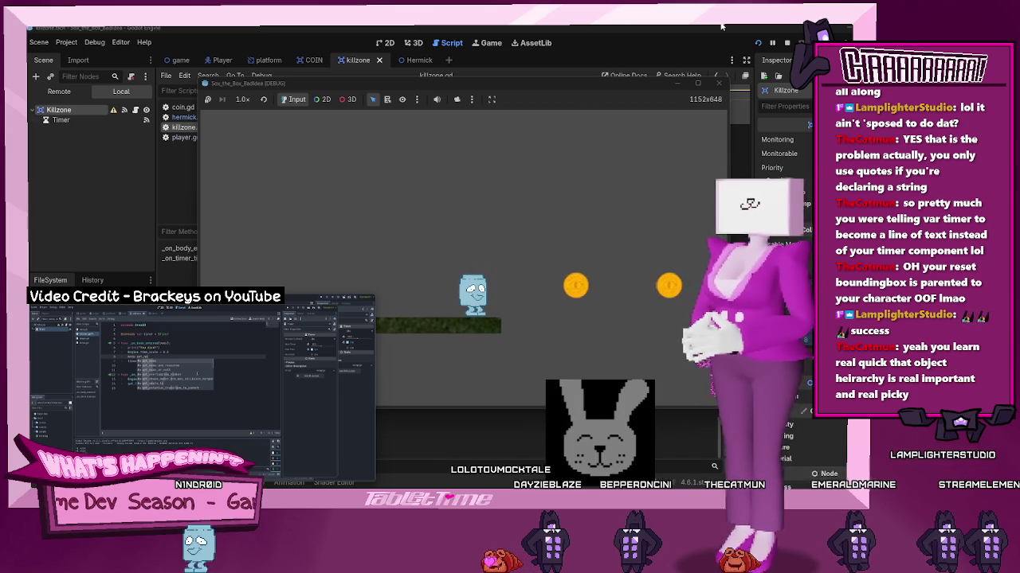
key("Right")
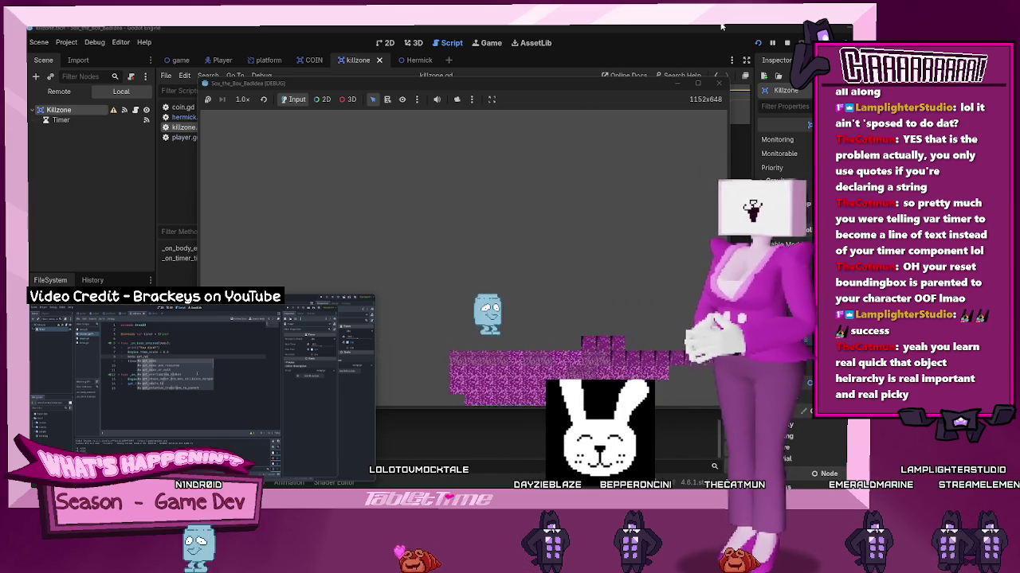
key("Right")
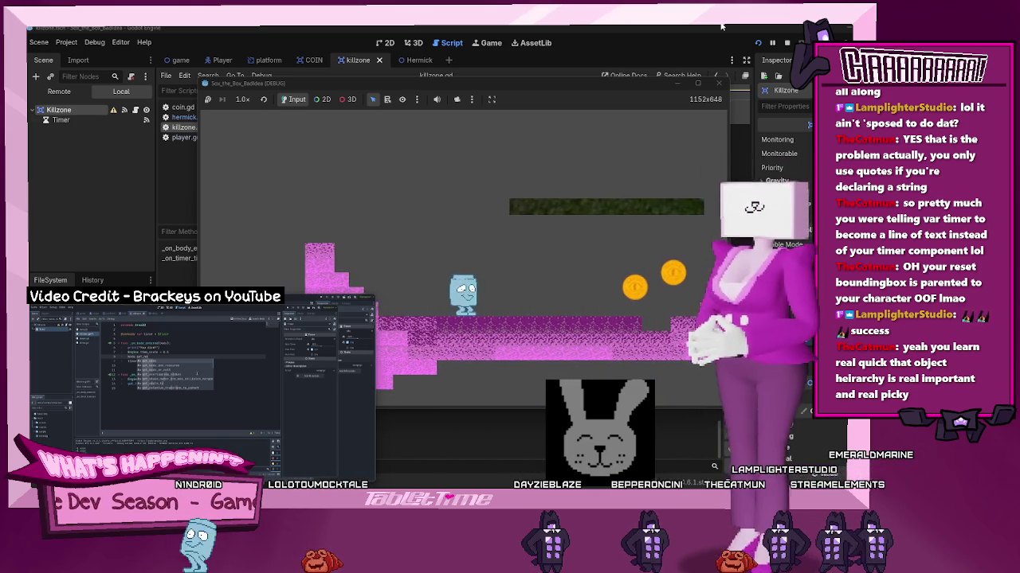
Close the game and add body.get_node("CollisionShape2D").queue_free() under the time-scale line, then save
left_click(717, 84)
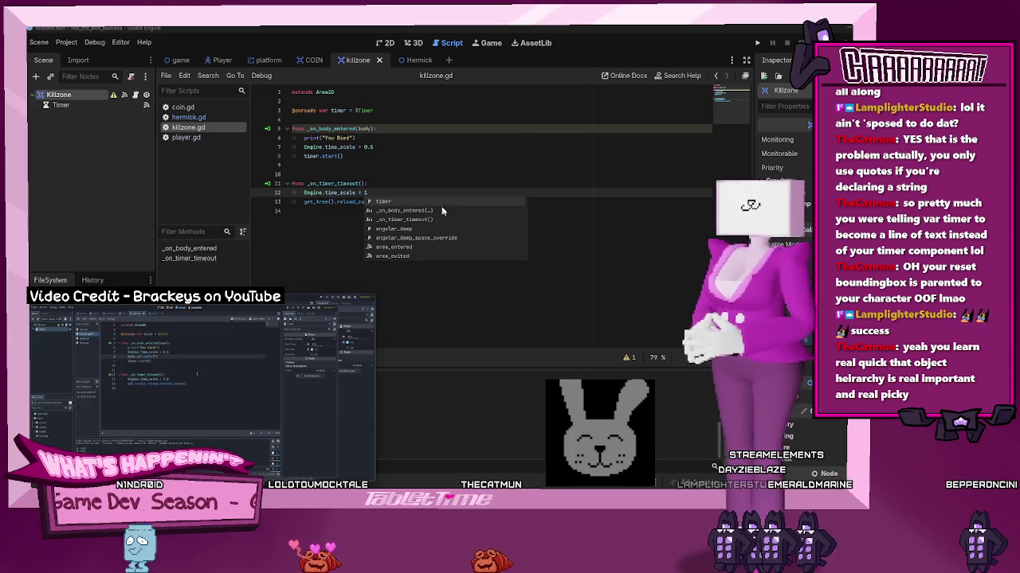
left_click(386, 147)
key("Return")
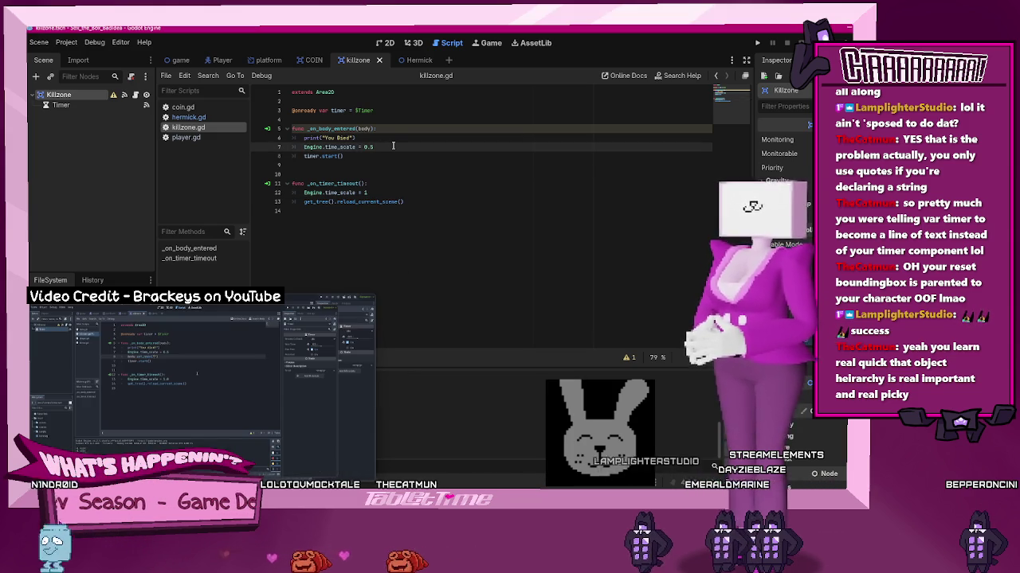
type("body.get_node(")
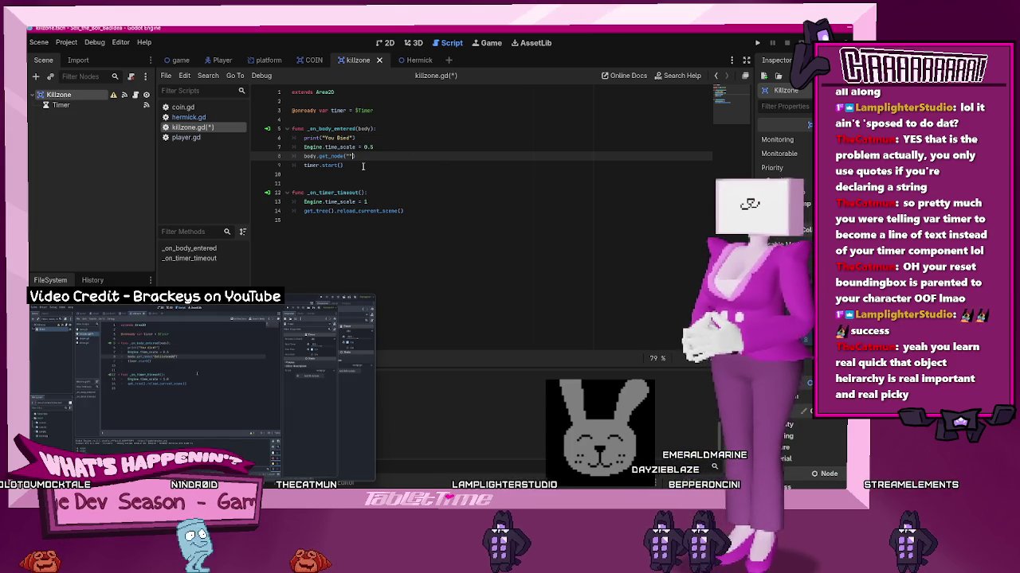
type("collision")
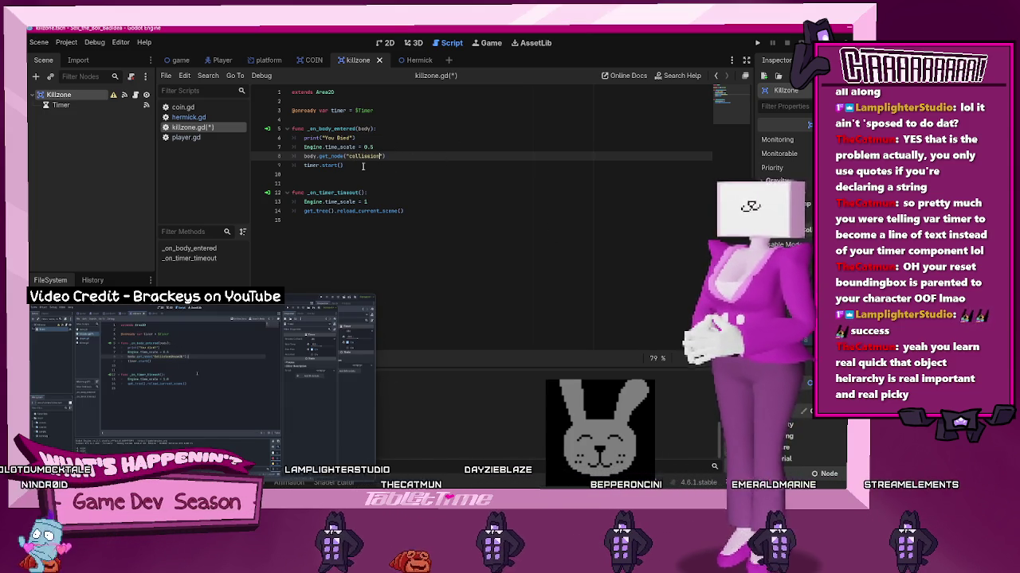
key("BackSpace")
type("n")
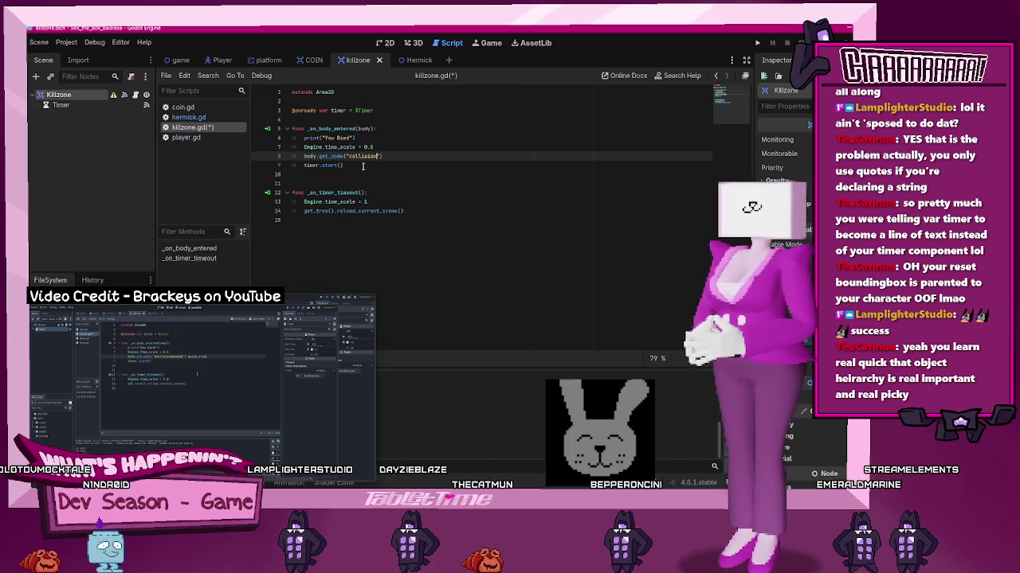
type("shape")
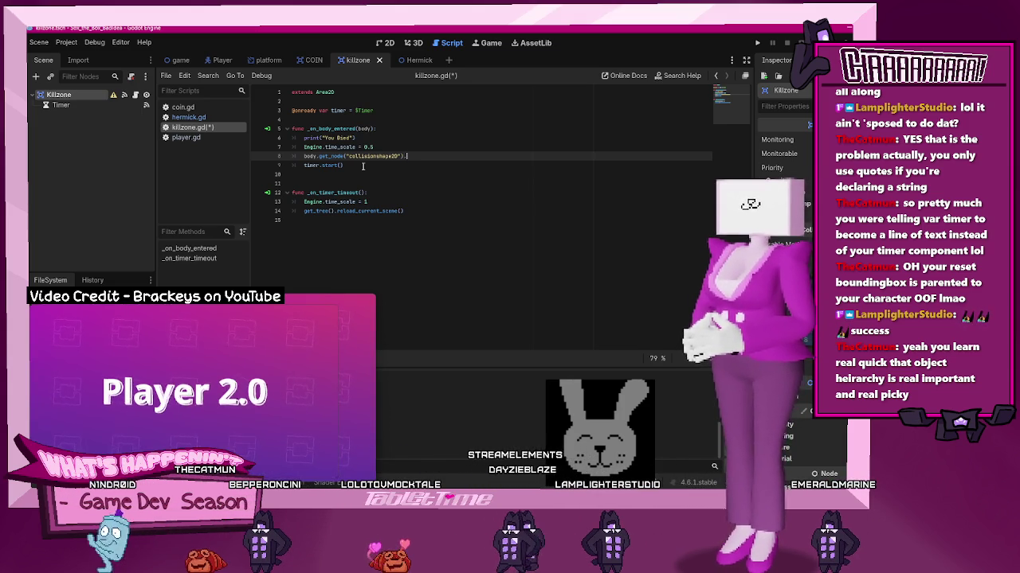
type(".queue_free(")
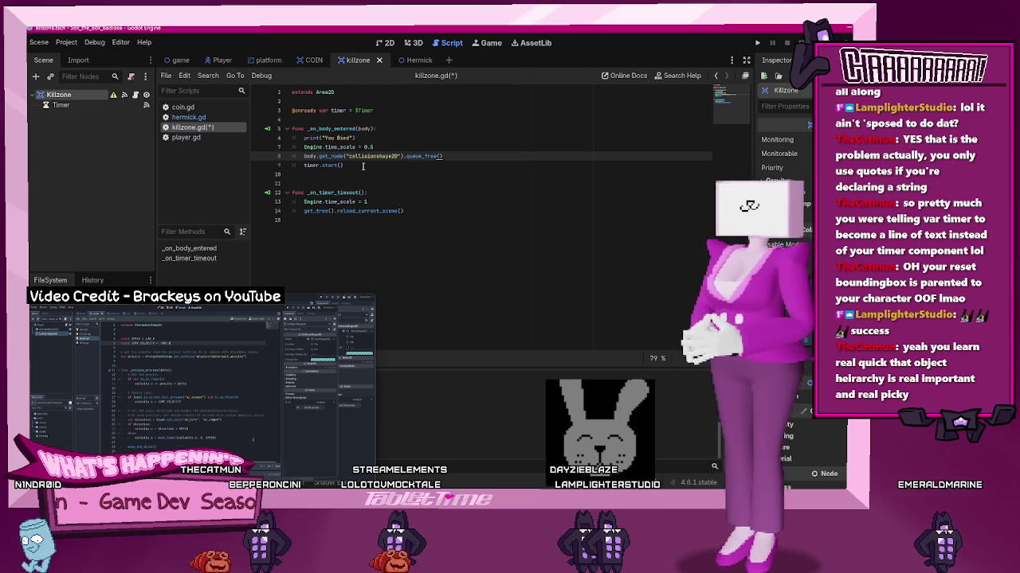
type("()")
key("ctrl+s")
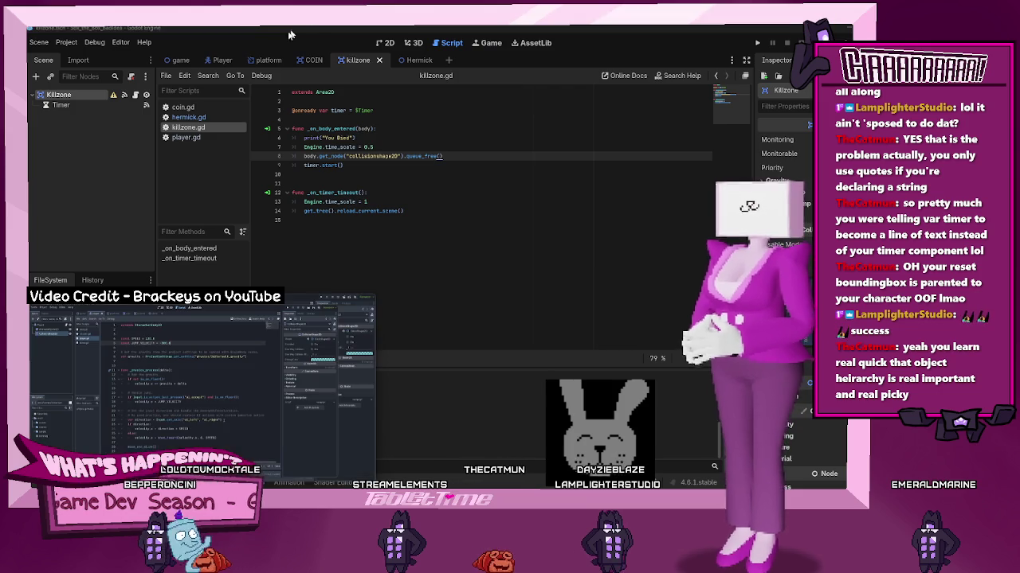
Open player.gd and scroll through its movement code, then switch to OBS Studio
left_click(181, 137)
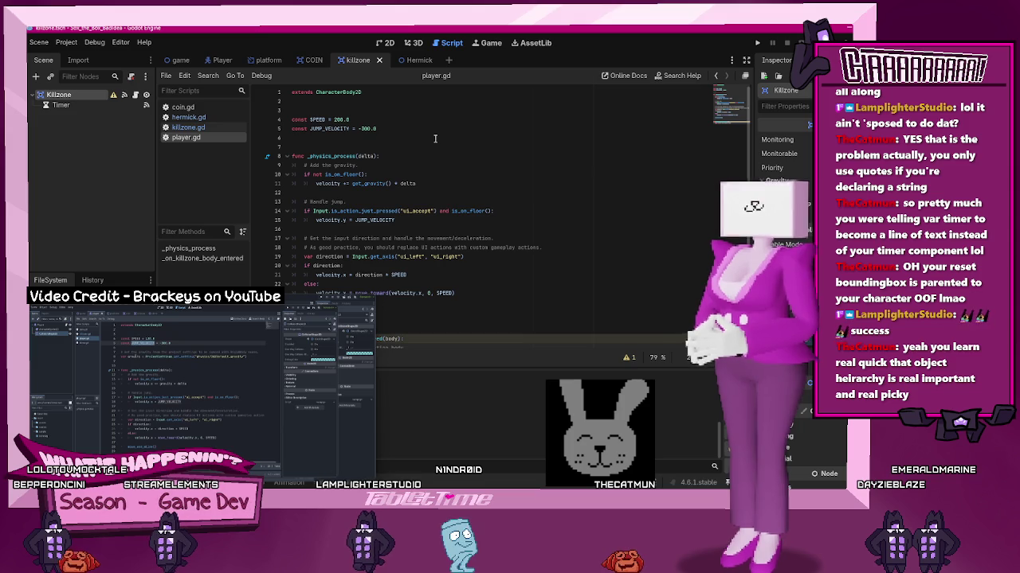
scroll(436, 138, "down", 1)
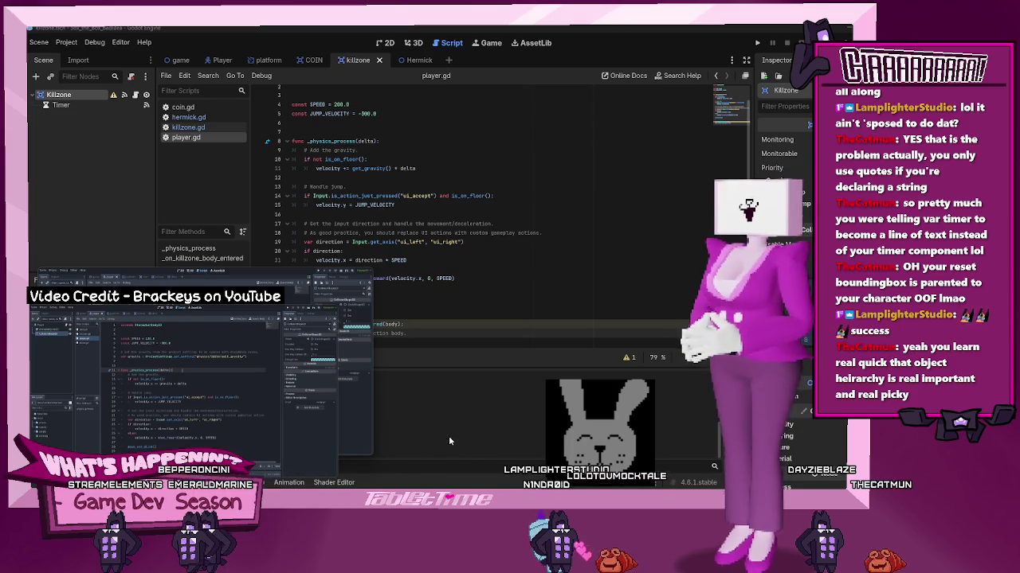
mouse_move(359, 430)
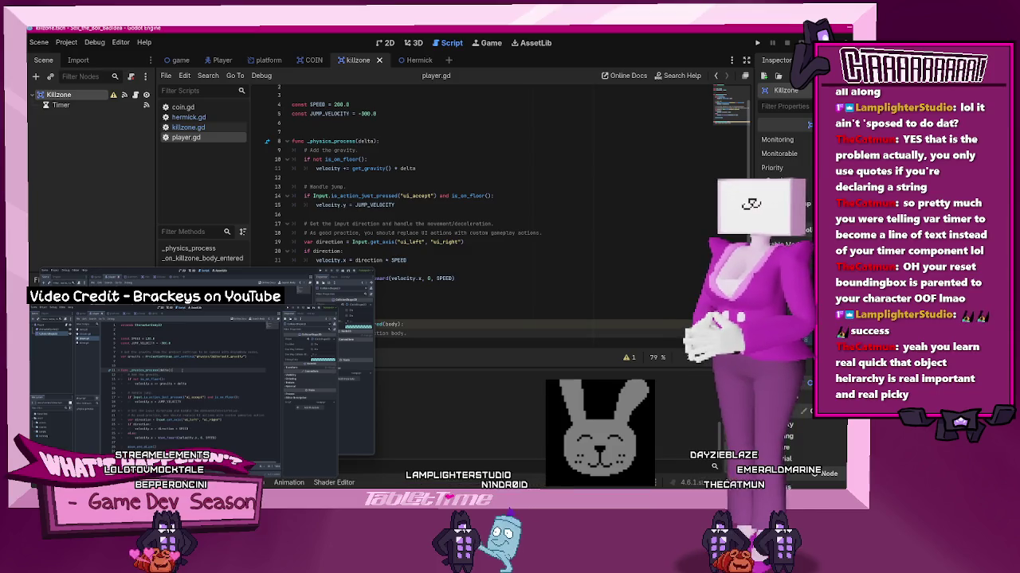
key("alt+Tab")
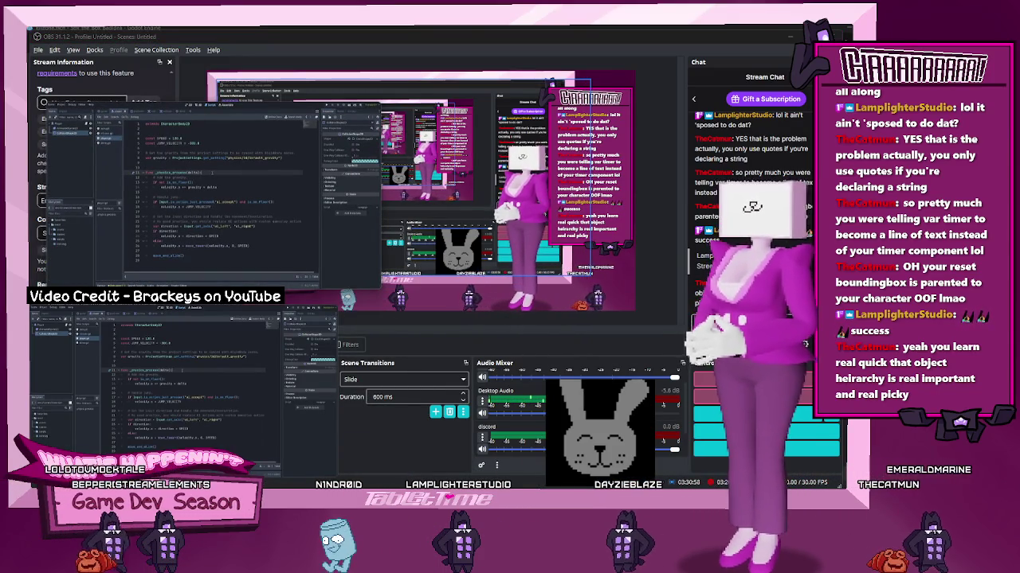
Switch from OBS Studio back to the Godot editor showing player.gd
key("alt+Tab")
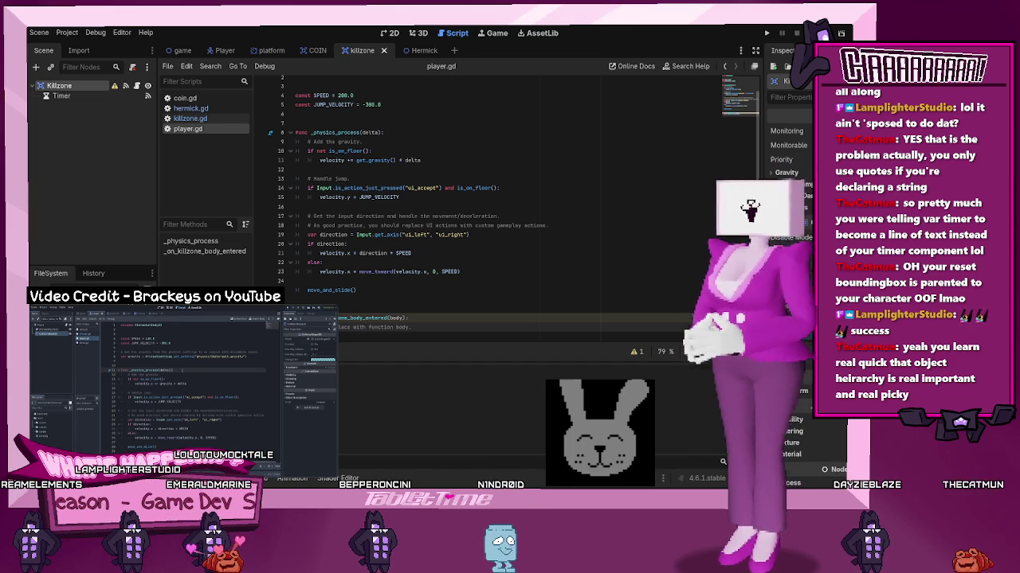
mouse_move(183, 375)
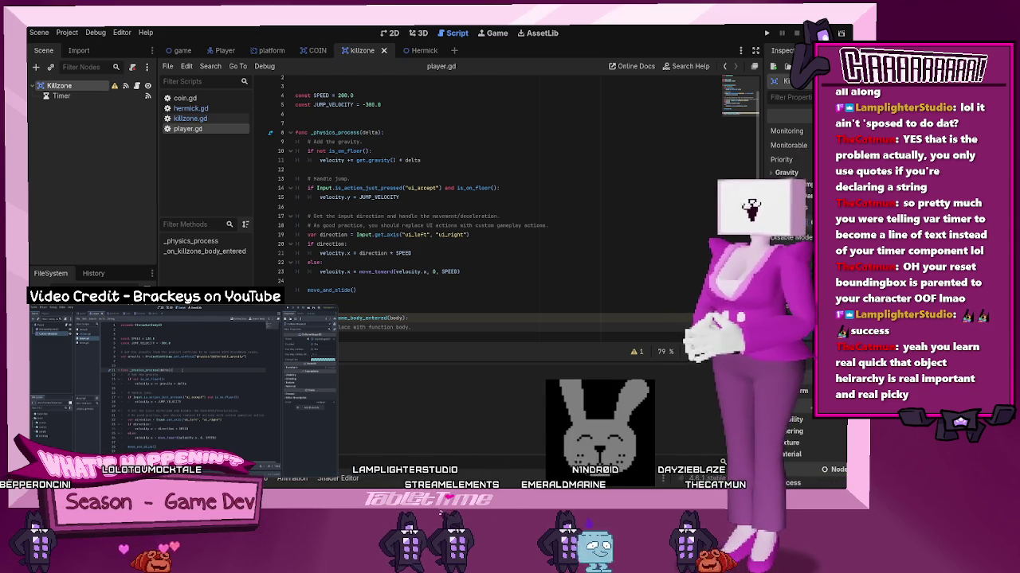
mouse_move(298, 370)
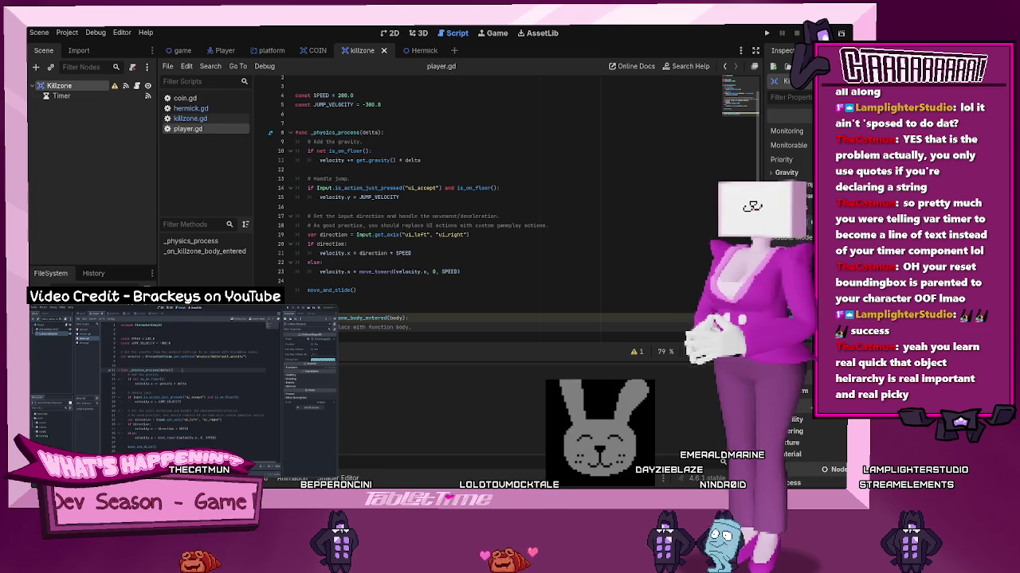
mouse_move(334, 412)
left_click_drag(334, 412, 267, 412)
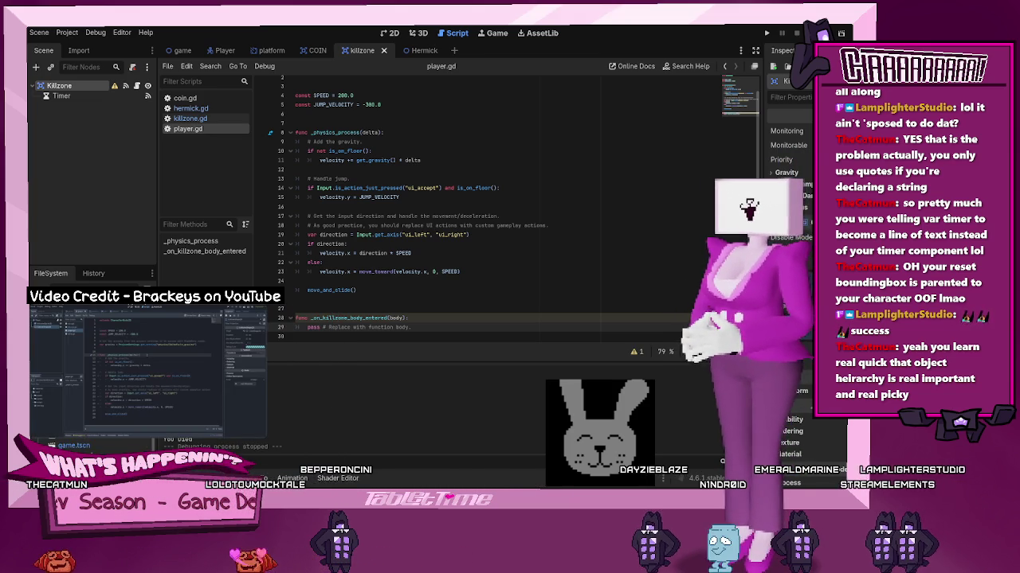
mouse_move(158, 347)
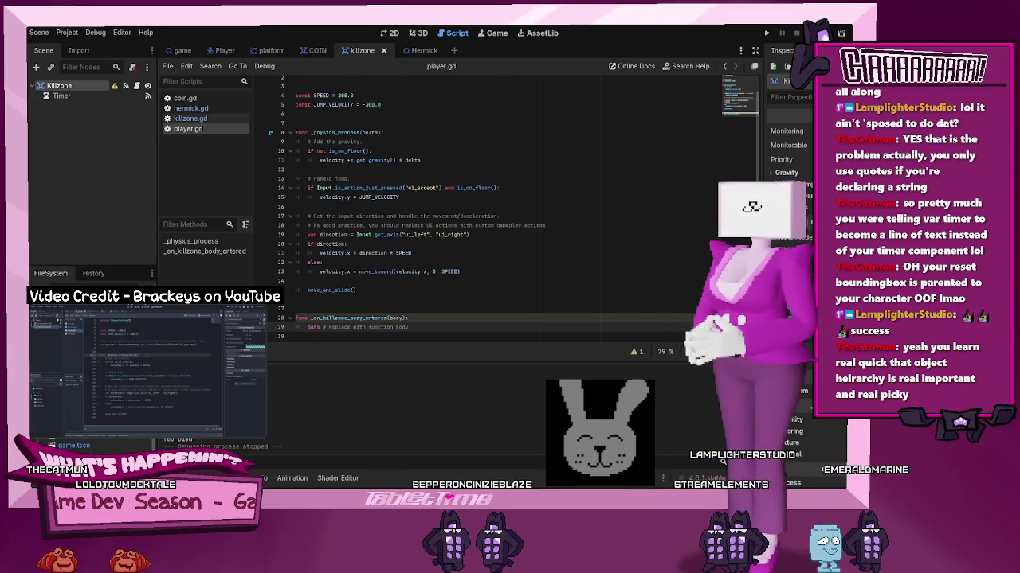
mouse_move(147, 367)
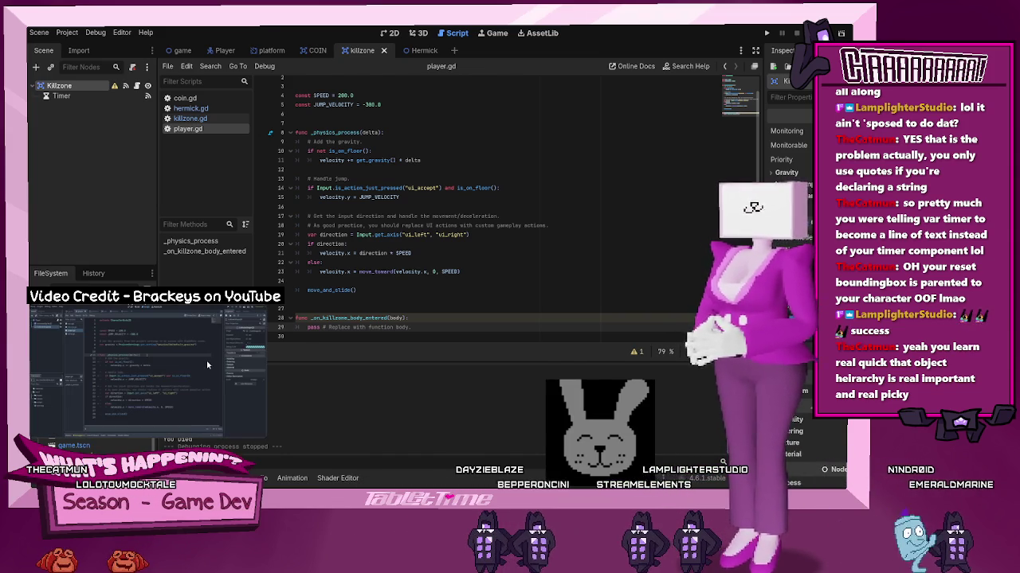
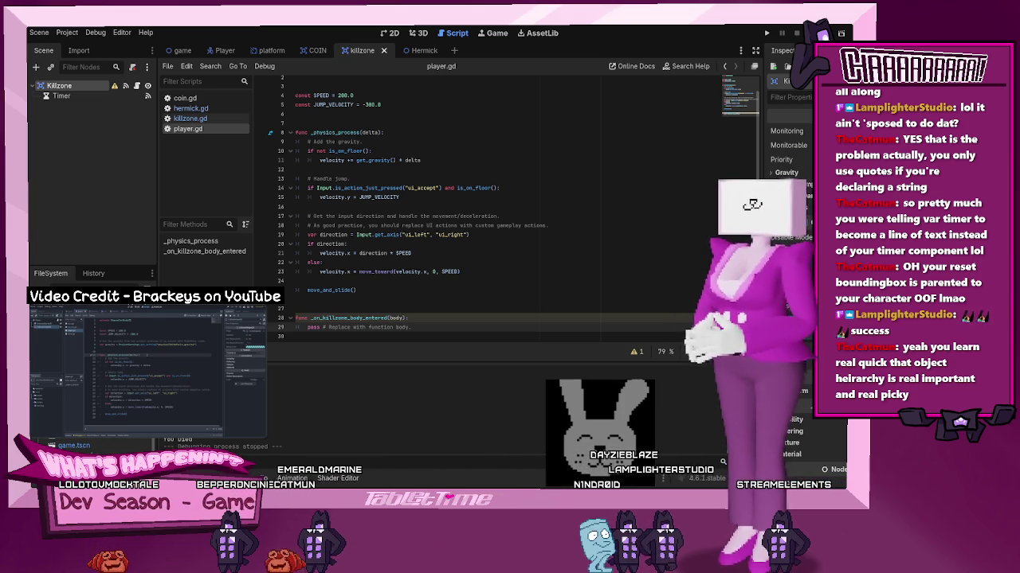
Switch back and forth between OBS Studio and the Godot script editor
key("alt+Tab")
key("alt+Tab")
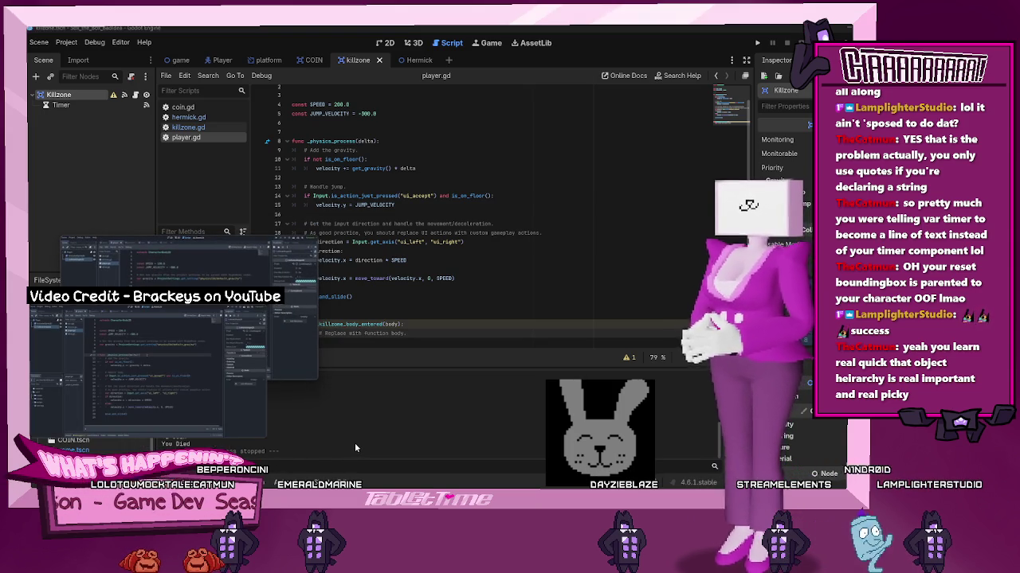
mouse_move(221, 379)
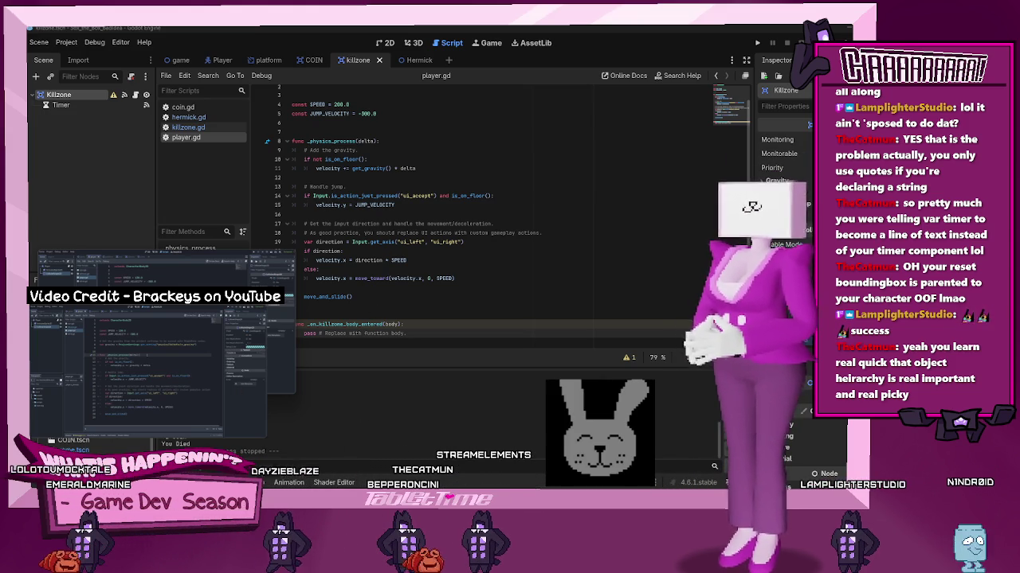
key("alt+Tab")
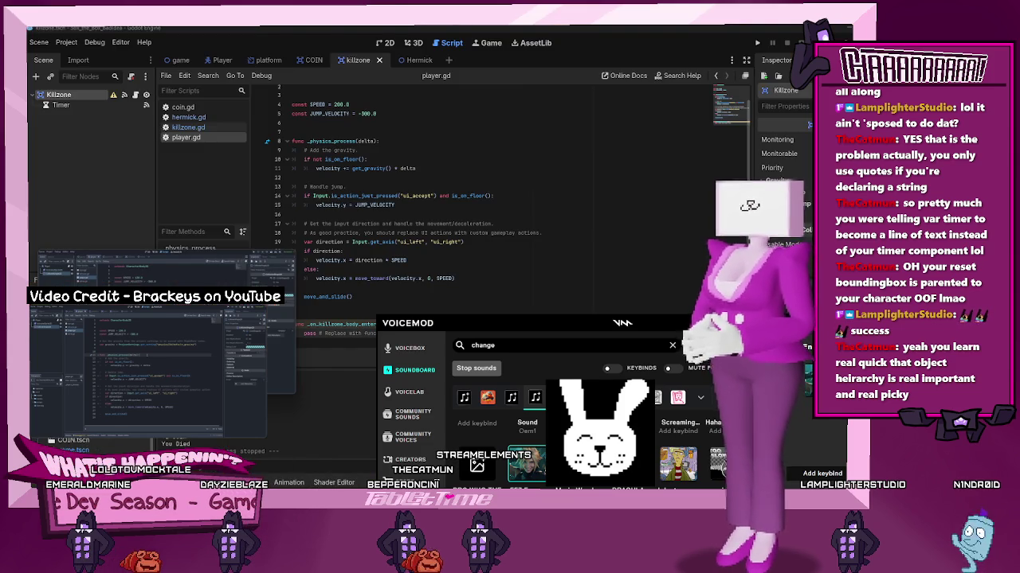
key("alt+Tab")
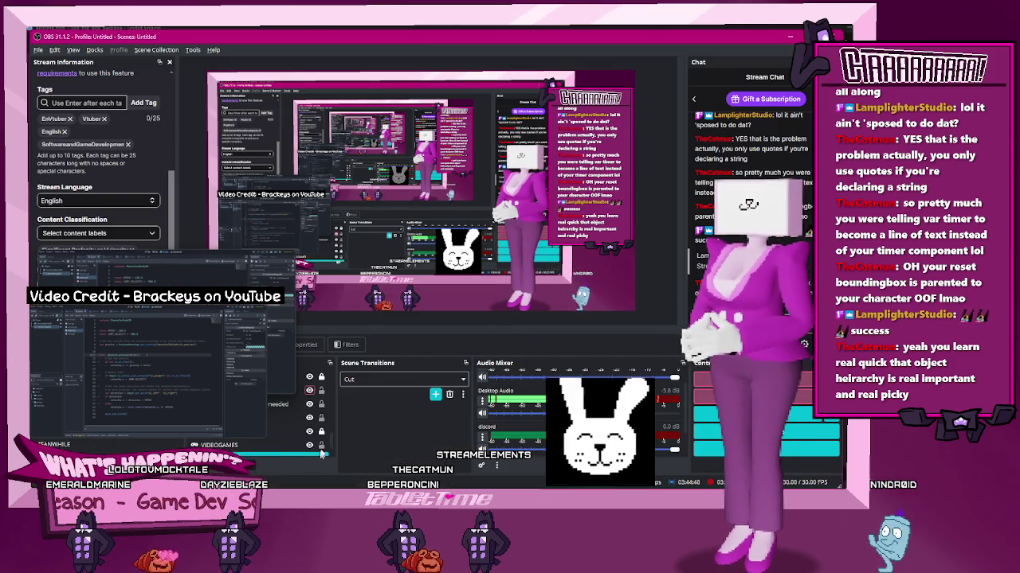
key("alt+Tab")
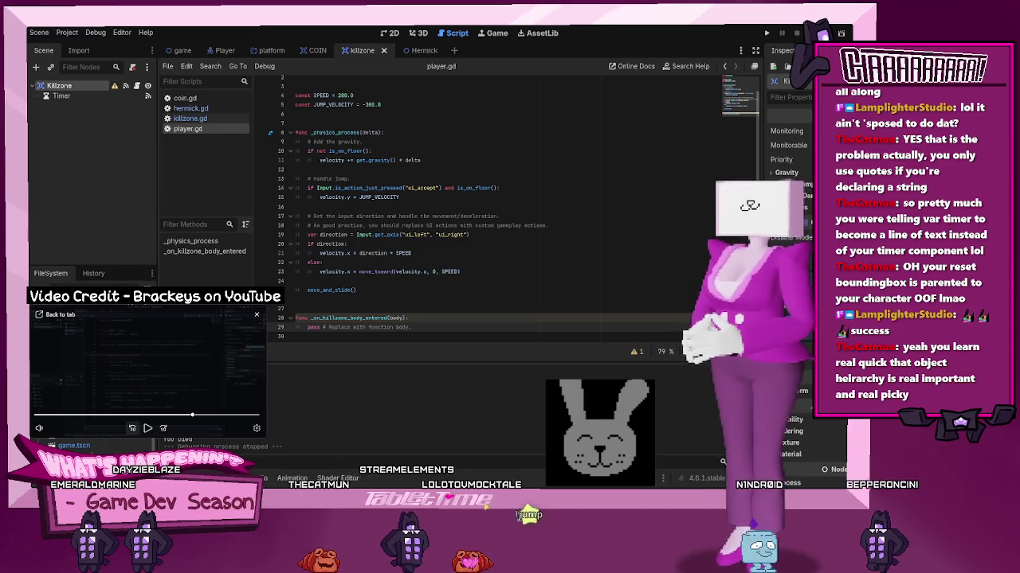
Rewind the tutorial video slightly and open killzone.gd from the Script list
left_click(133, 429)
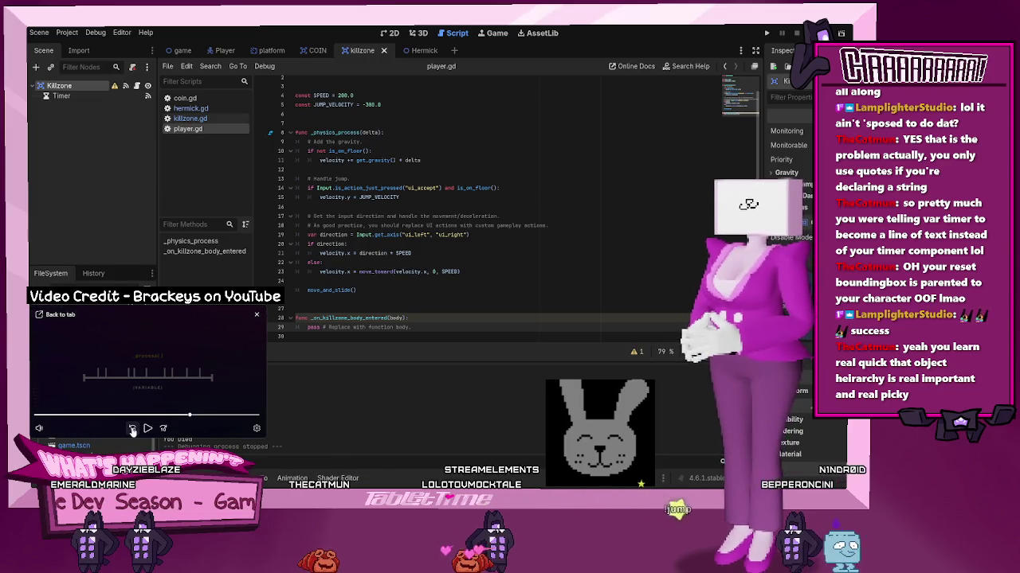
left_click(133, 429)
left_click(133, 429)
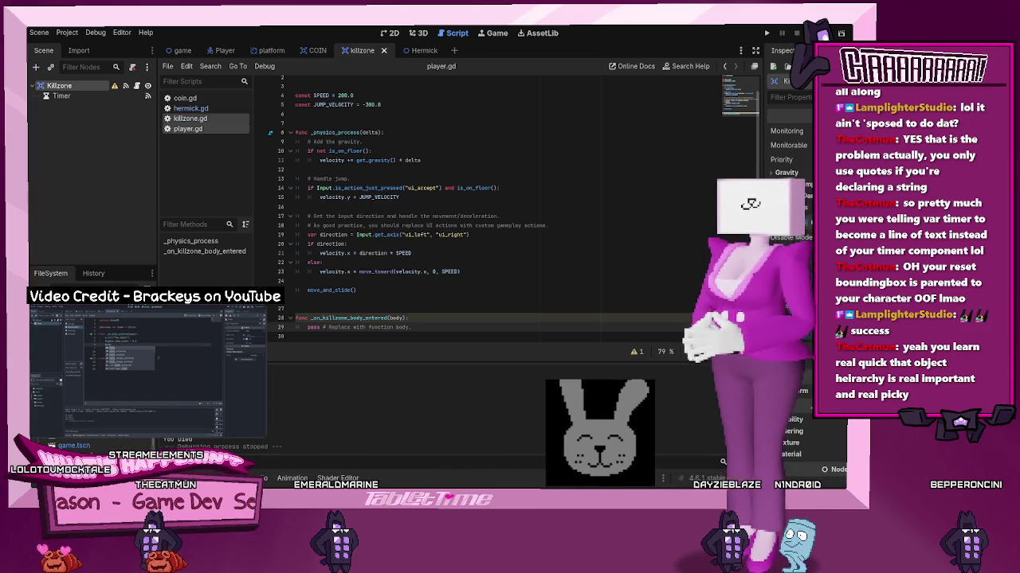
left_click(195, 119)
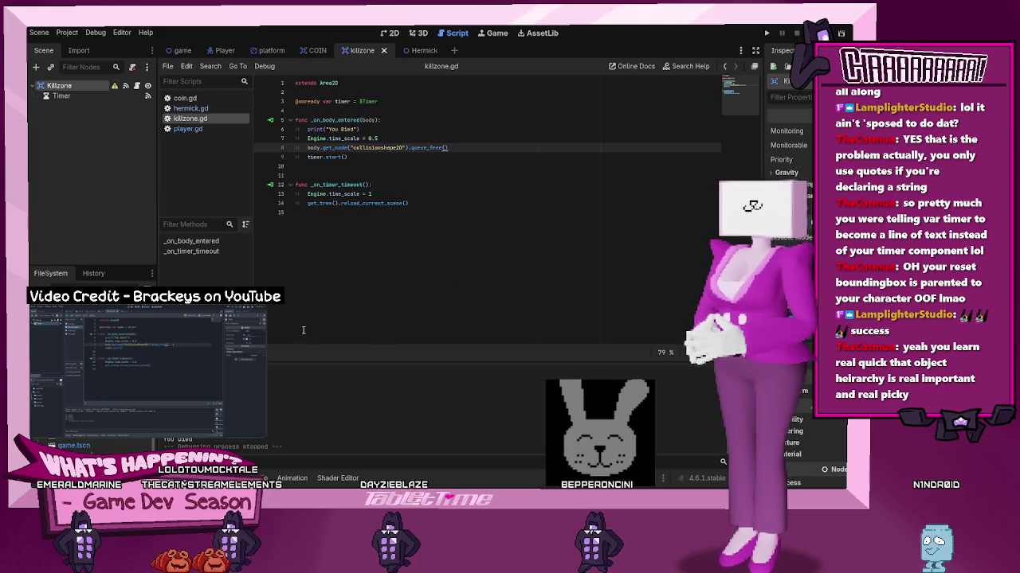
Pause the tutorial video and run the project to test the killzone script
mouse_move(160, 366)
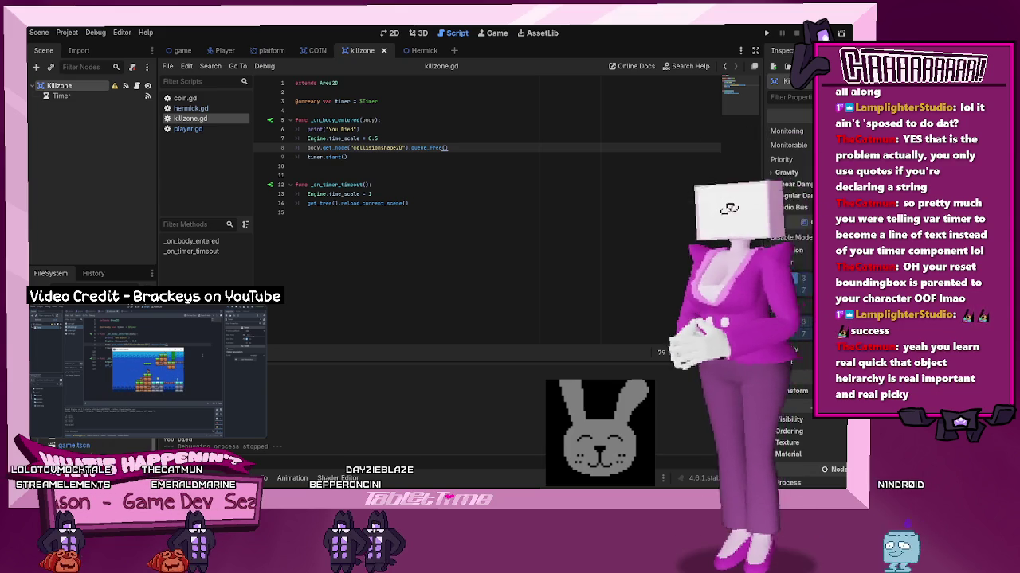
left_click(209, 385)
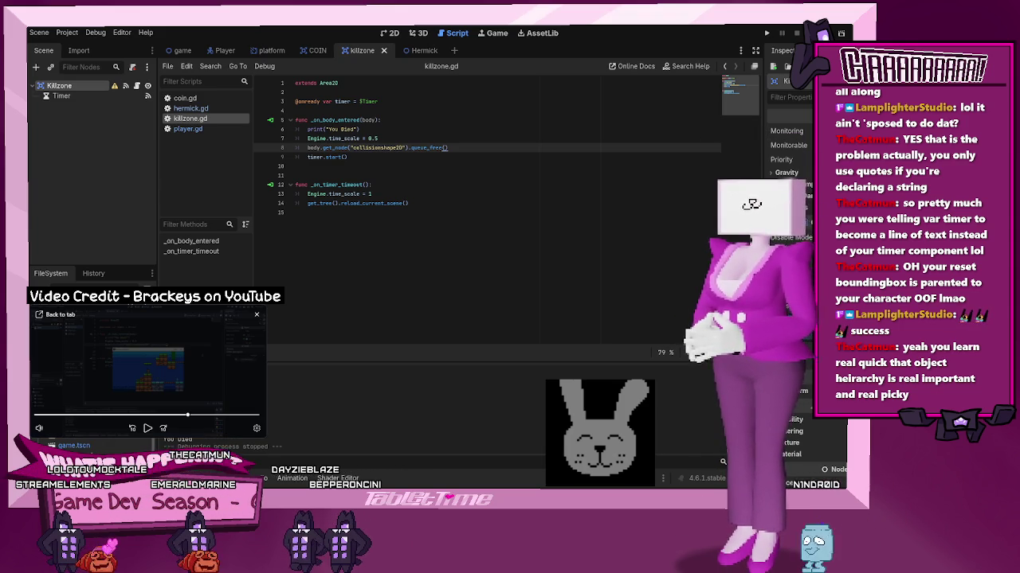
left_click(766, 34)
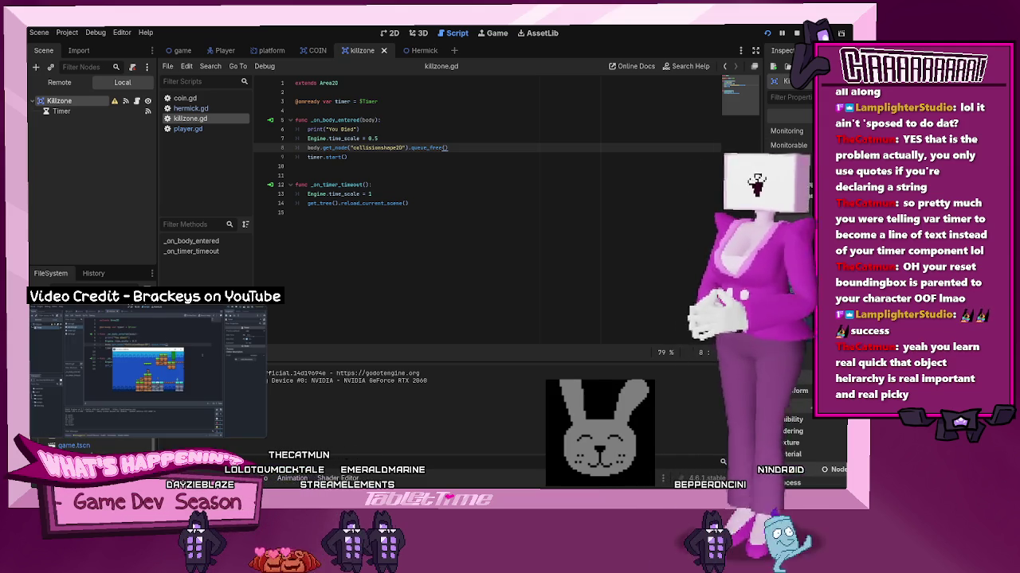
Switch between OBS Studio and the running game window
key("alt+Tab")
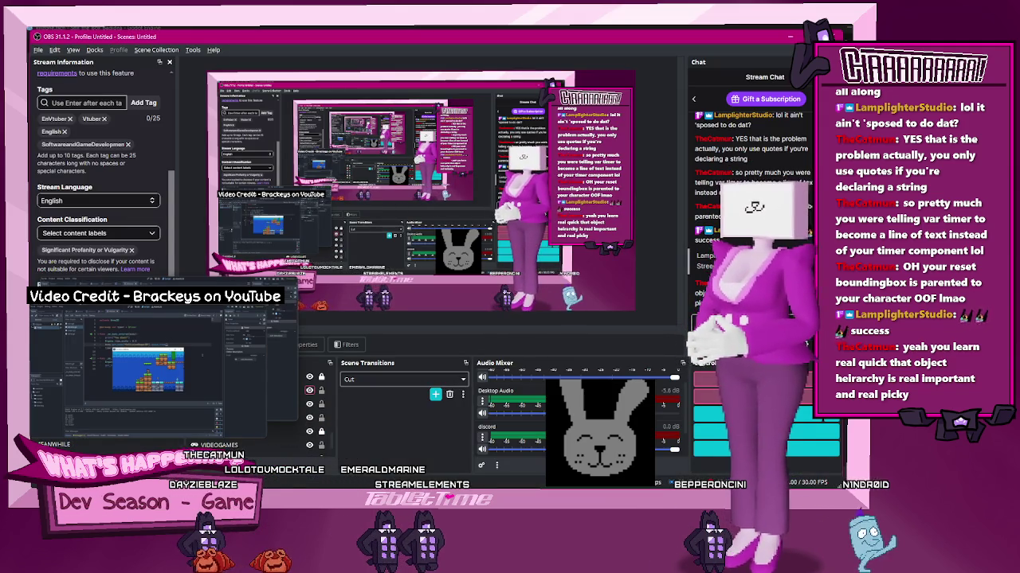
key("alt+Tab")
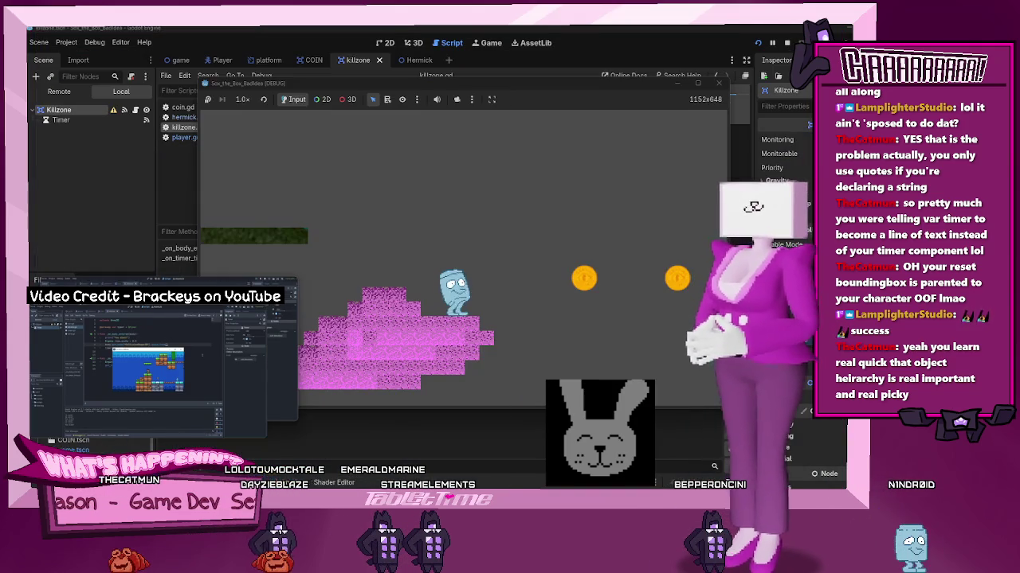
key("alt+Tab")
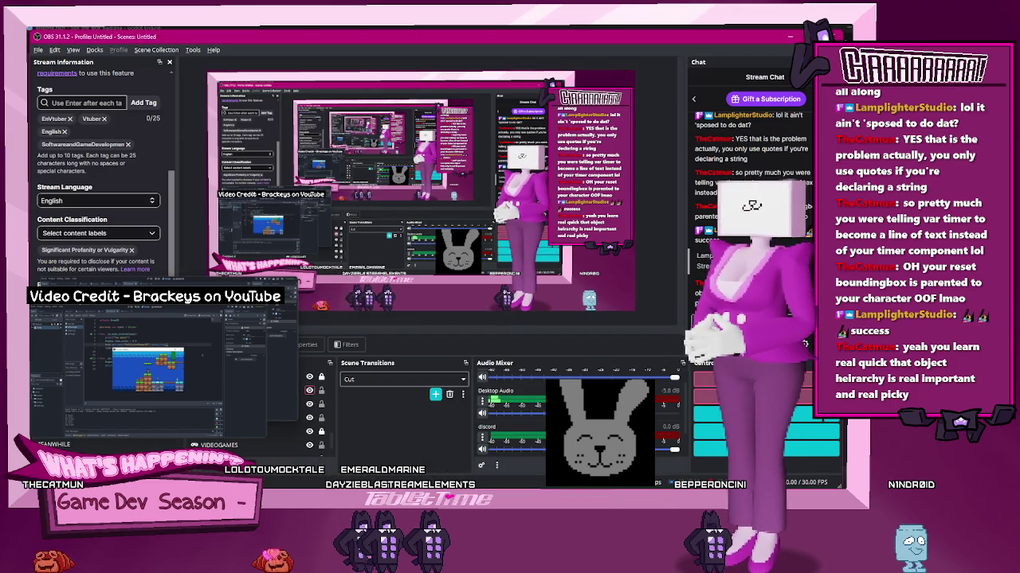
key("alt+Tab")
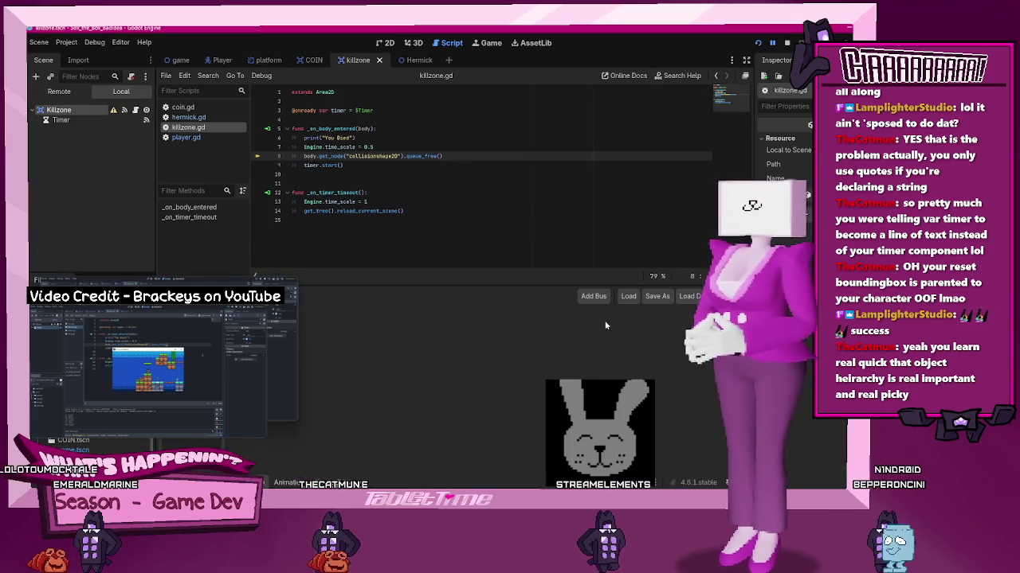
Restart the game and move and jump the player right until a coin is collected and execution breaks
left_click(786, 43)
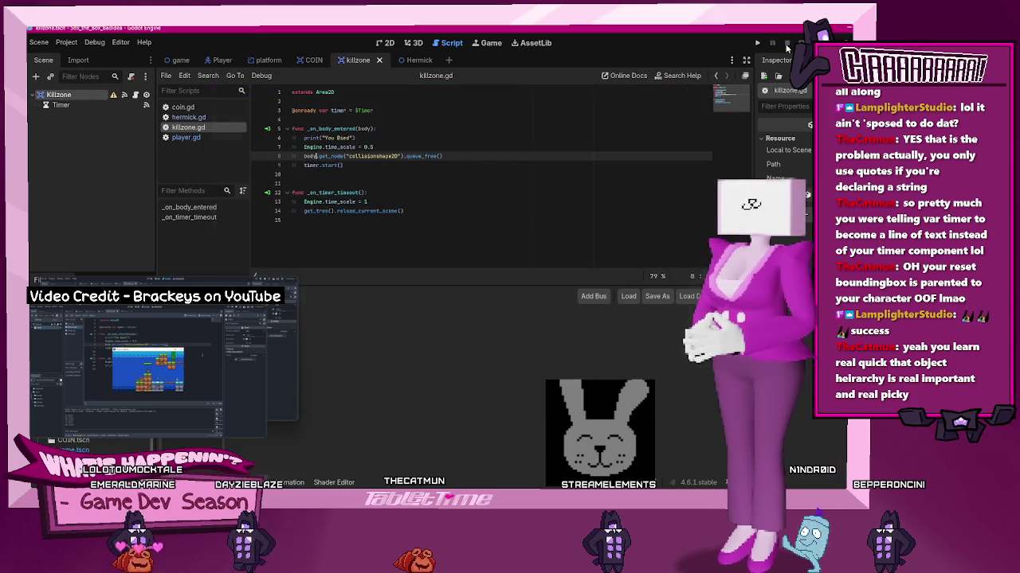
left_click(757, 44)
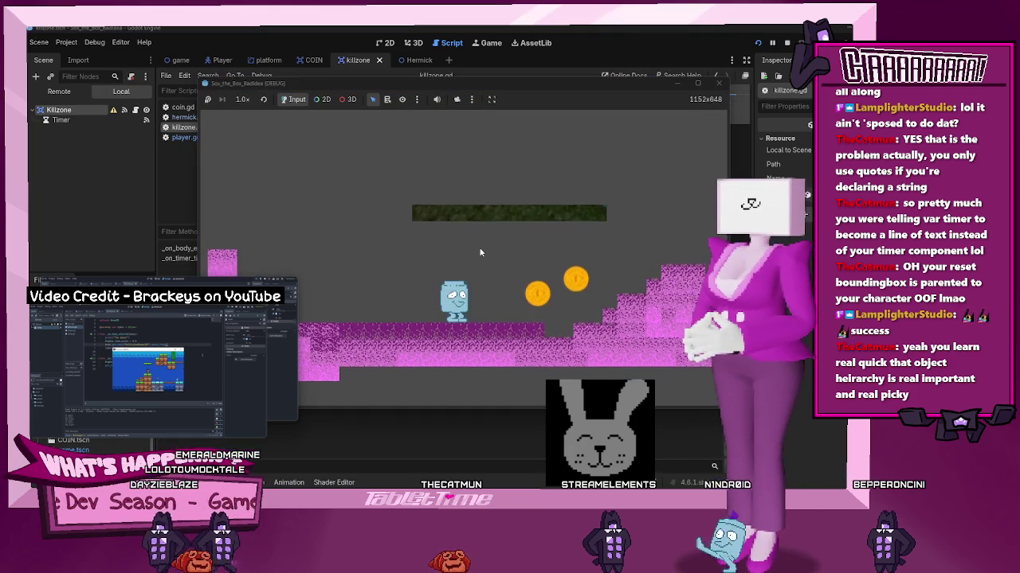
key("Right")
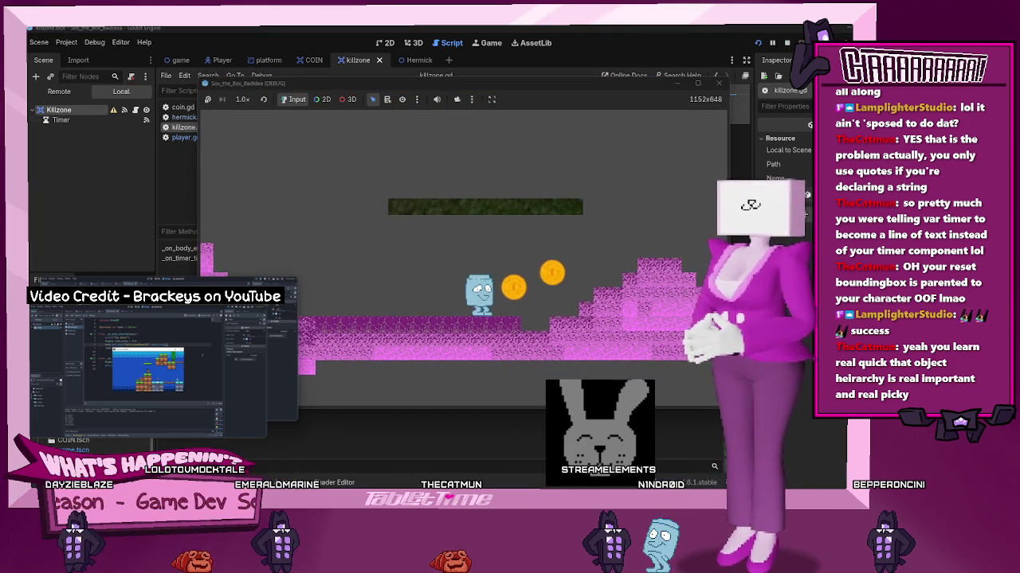
key("space")
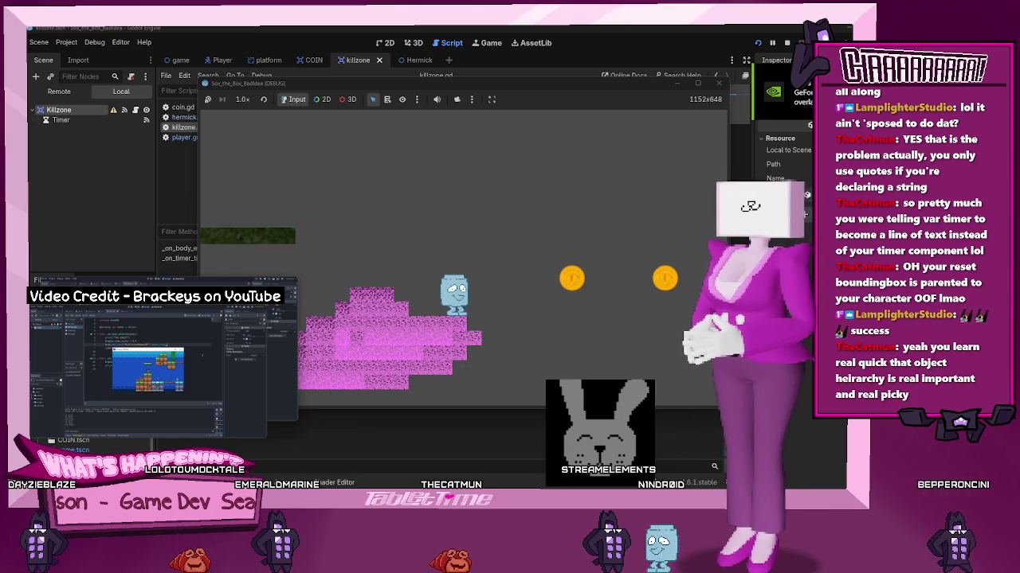
key("space")
key("Right")
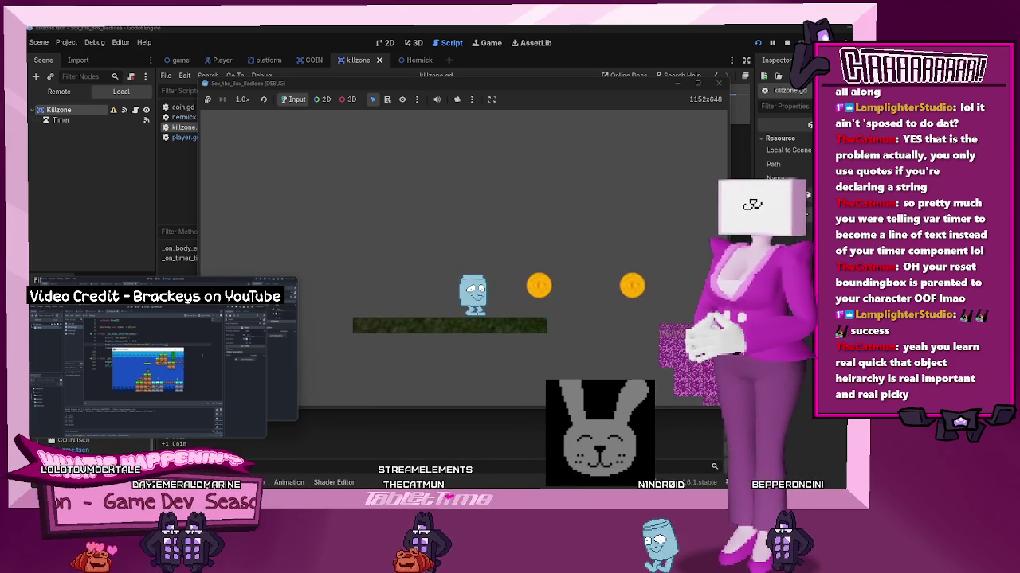
key("space")
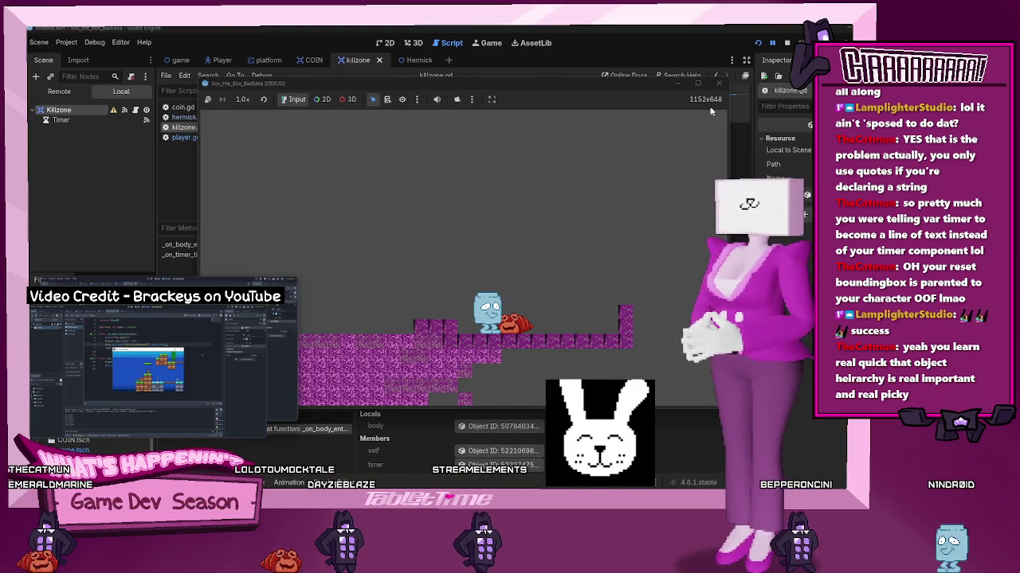
Stop the game, check the Player scene's node names, and capitalize CollisionShape2D on line 8
left_click(719, 83)
mouse_move(215, 345)
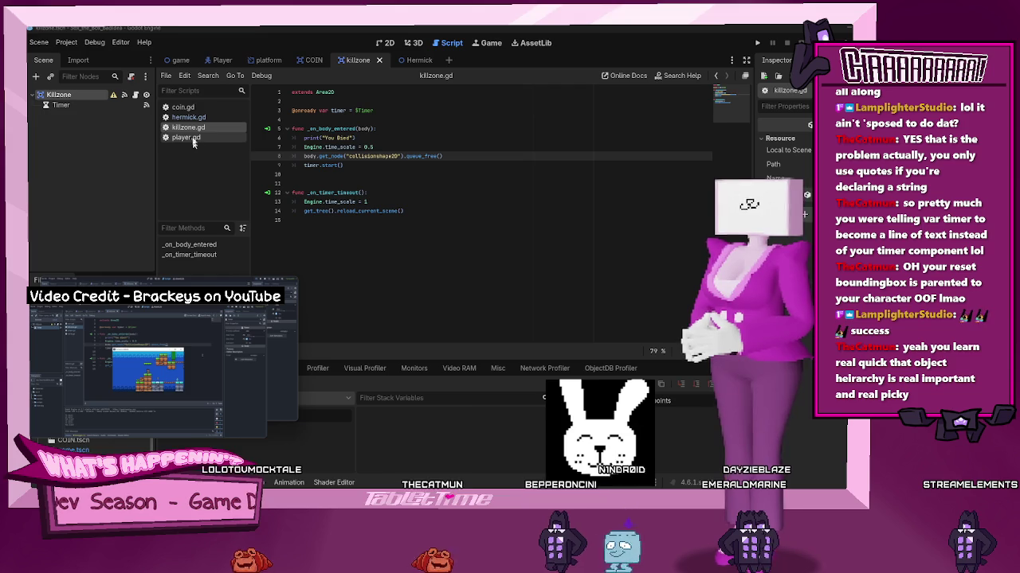
left_click(222, 60)
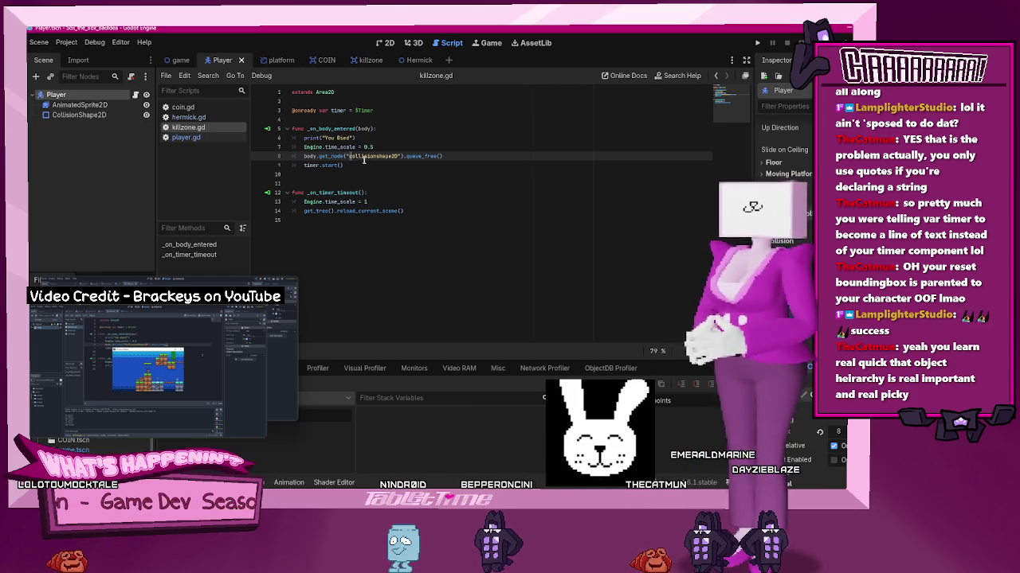
type("C")
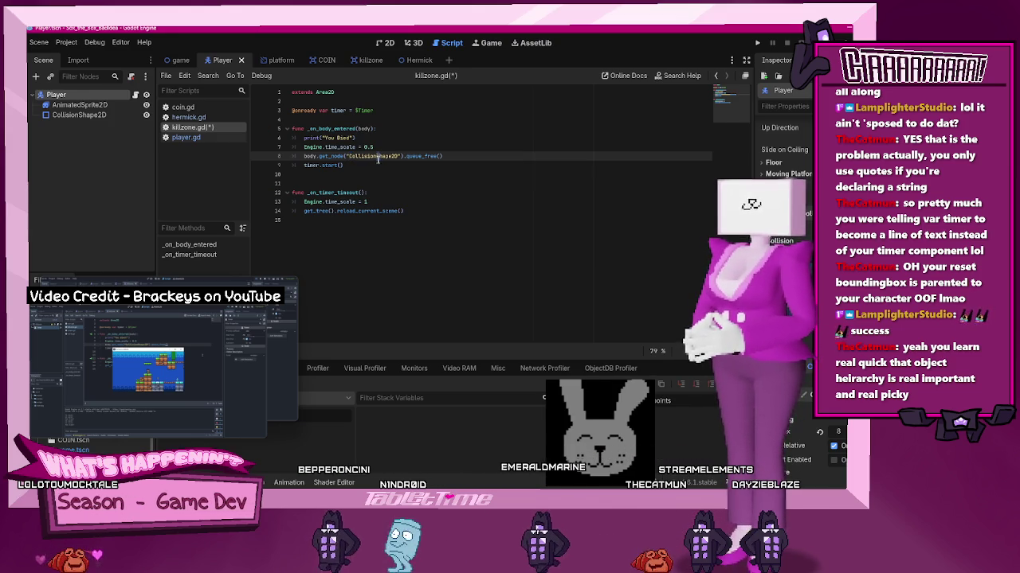
Save killzone.gd, switch to the killzone scene, and run the game
key("ctrl+s")
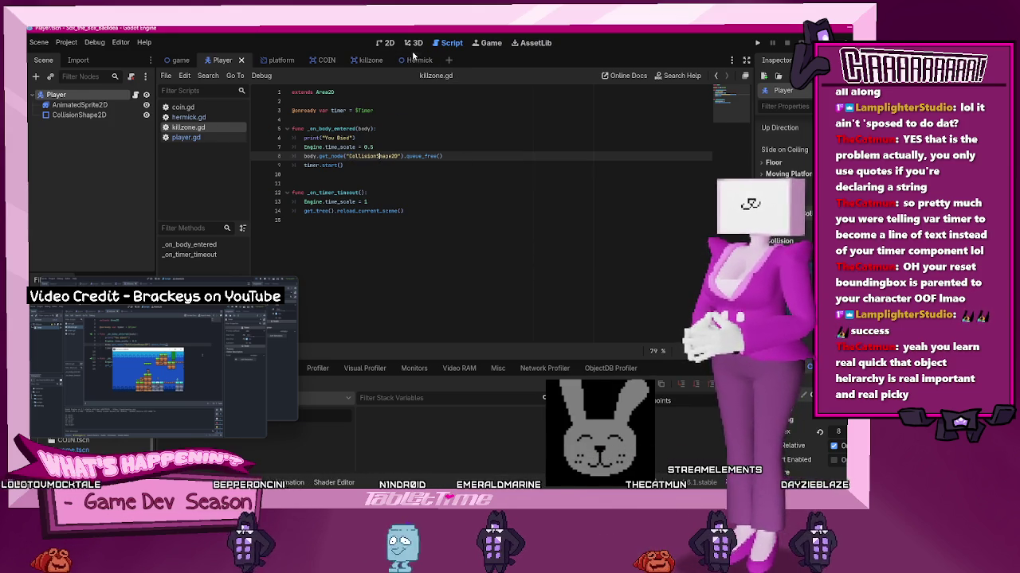
left_click(368, 59)
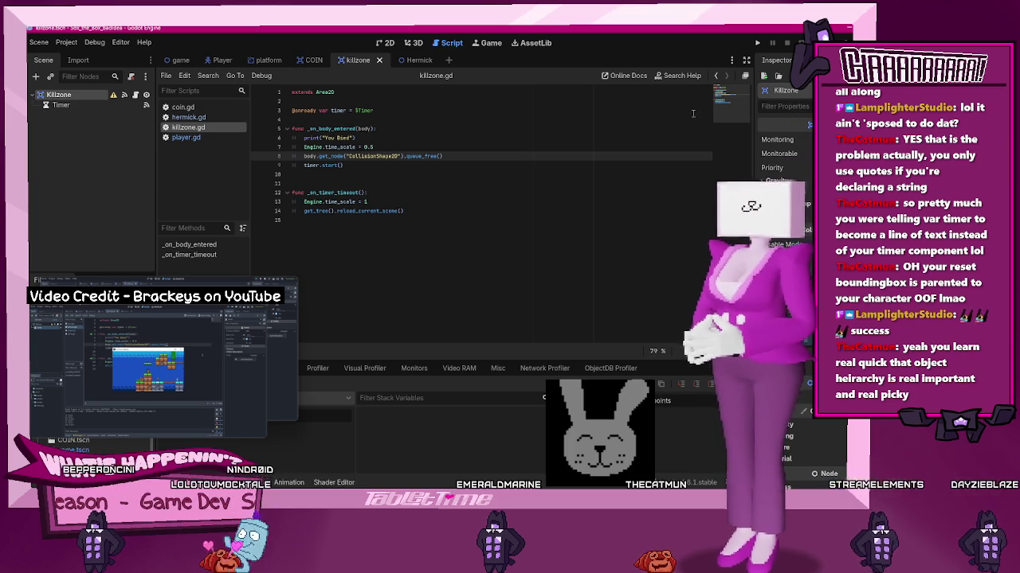
left_click(759, 43)
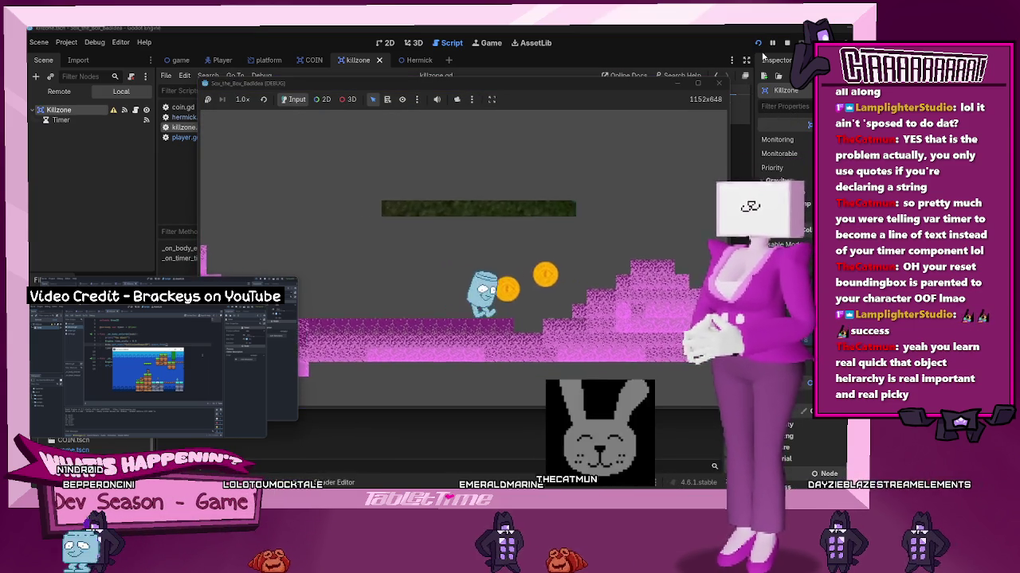
Run the player right through the level to collect a coin
key("Right")
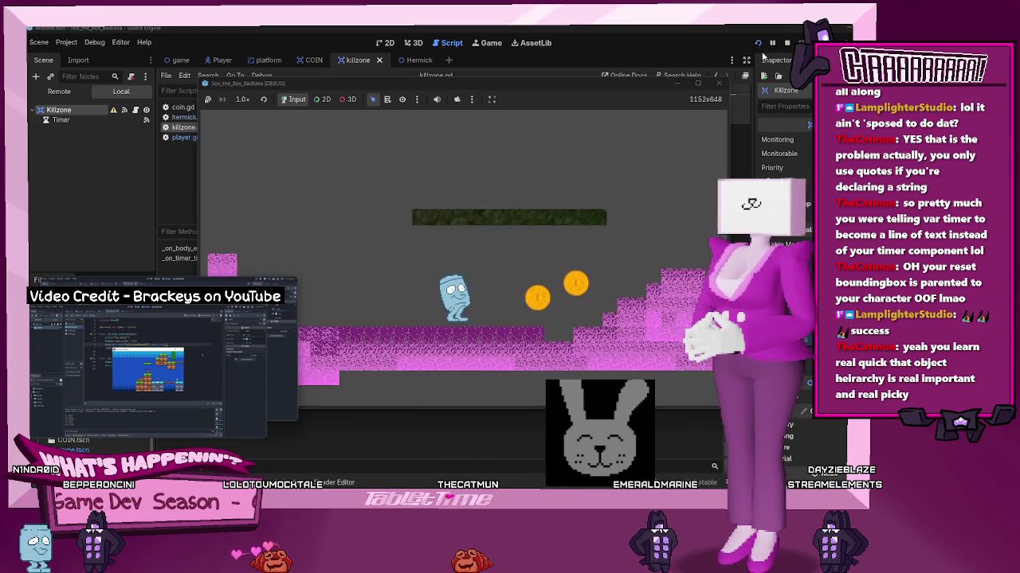
key("Right")
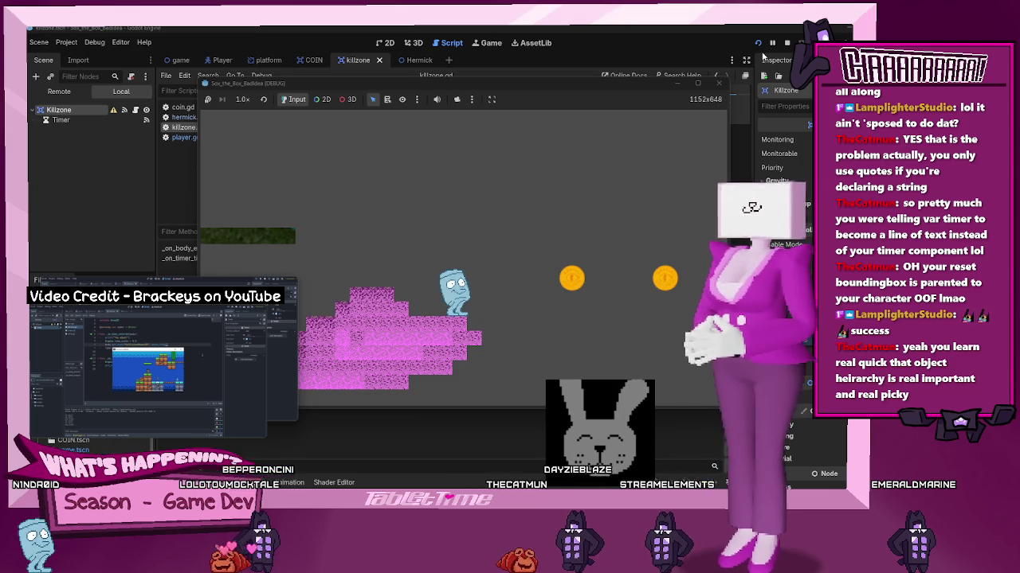
key("Right")
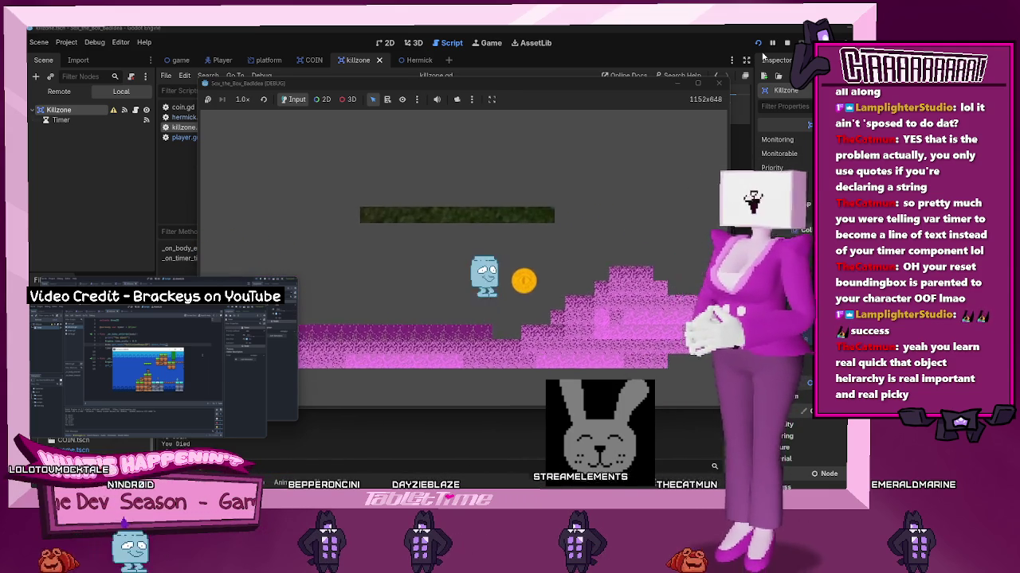
key("Right")
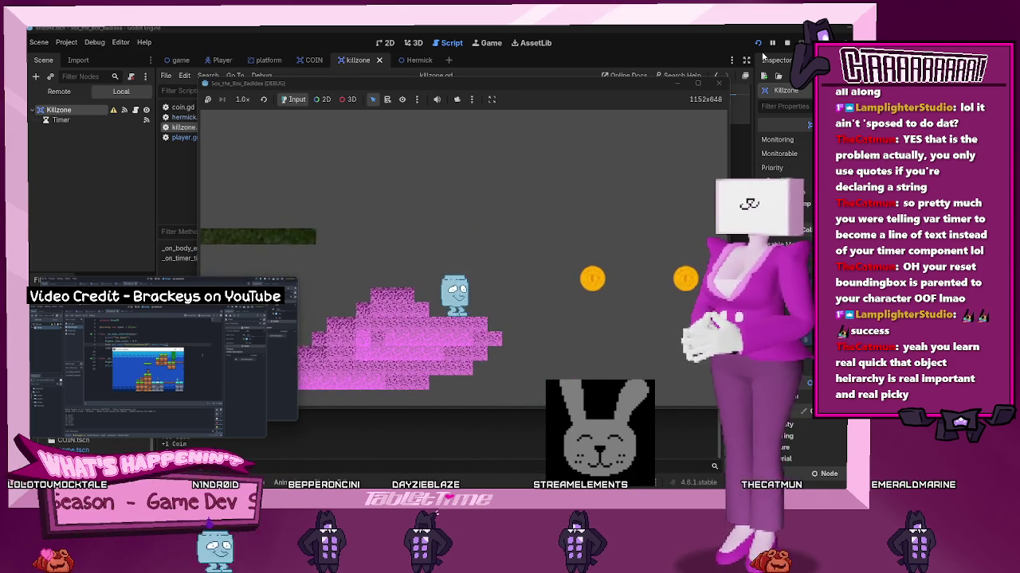
key("Right")
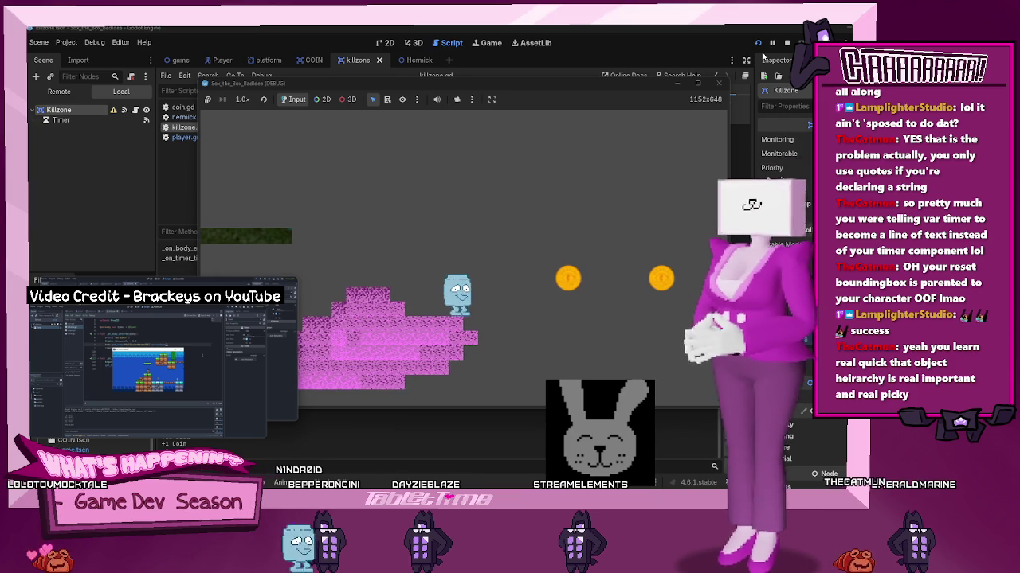
key("Left")
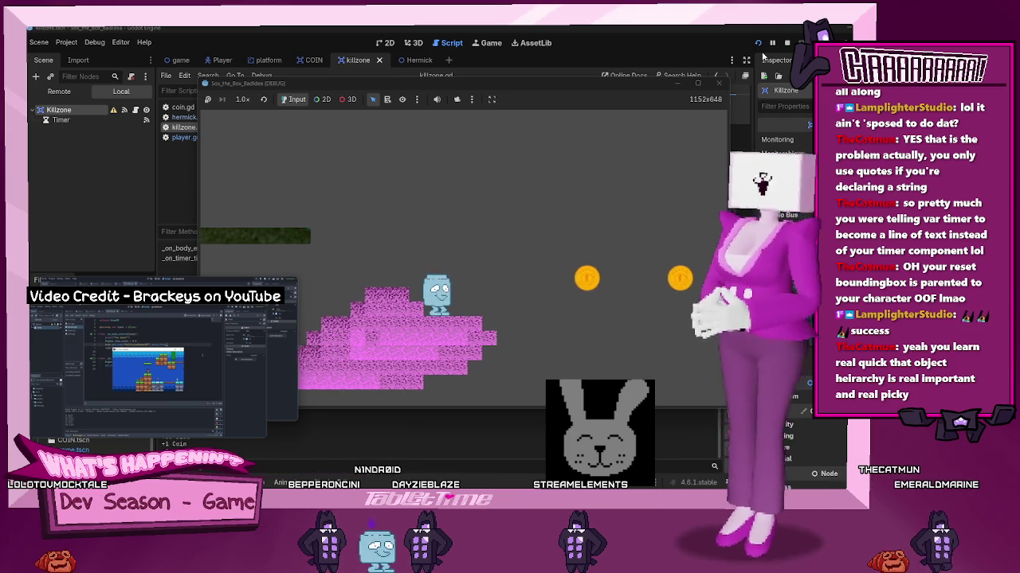
key("Right")
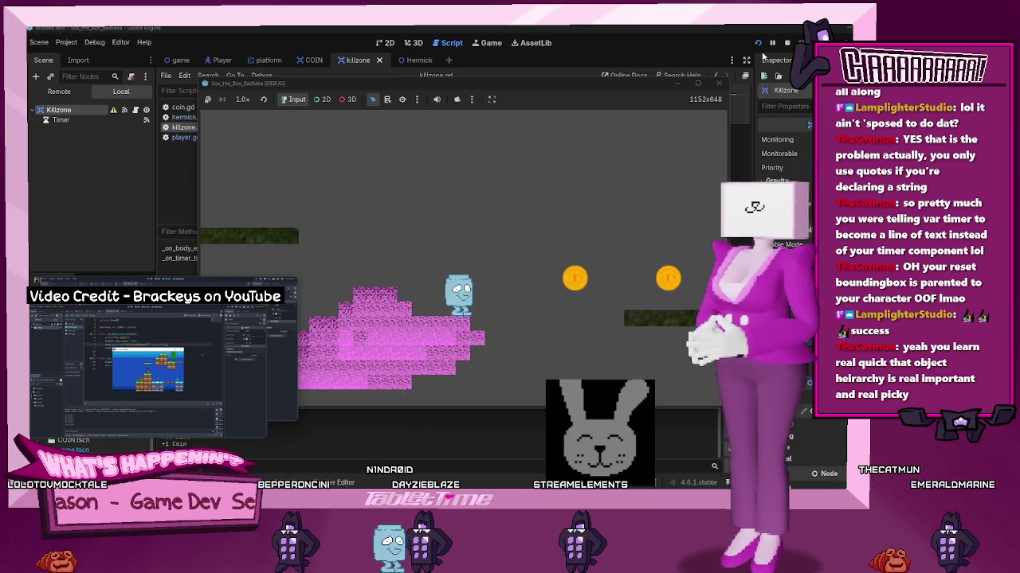
Move the player back and forth, jump onto the pink platform, then stop the game
key("Right")
key("Left")
key("Right")
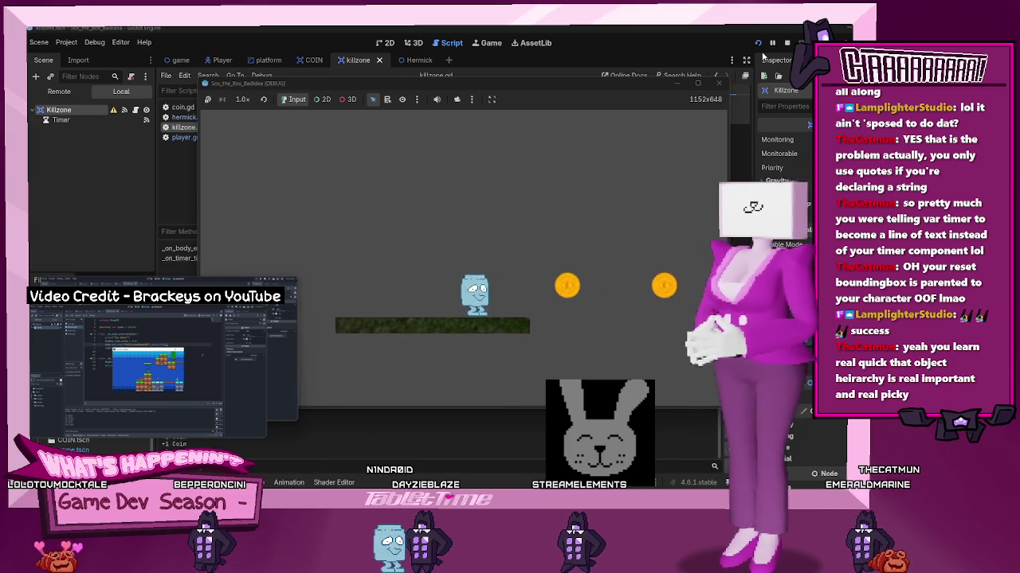
key("Left")
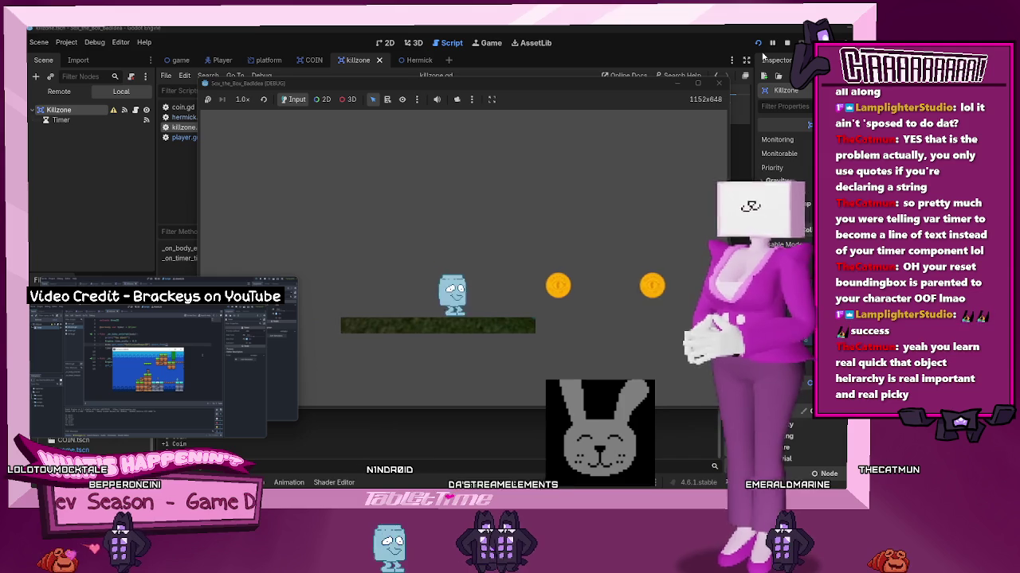
key("Right")
key("space")
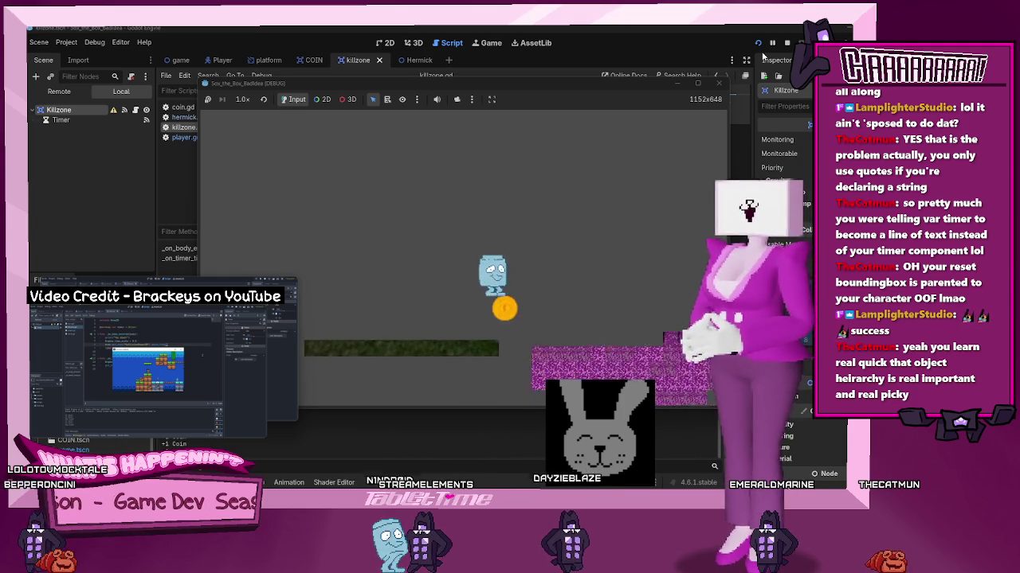
key("Right")
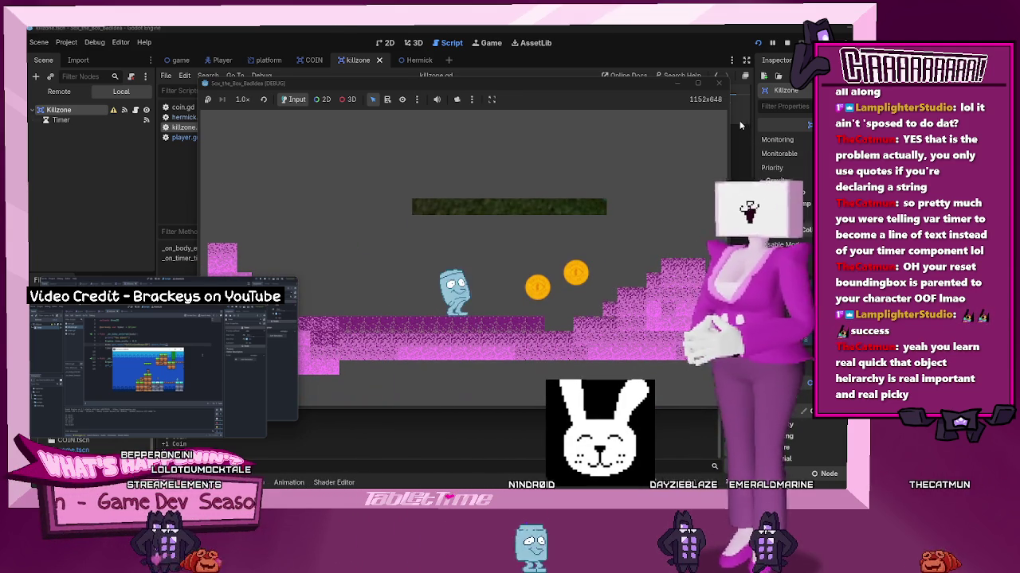
left_click(719, 83)
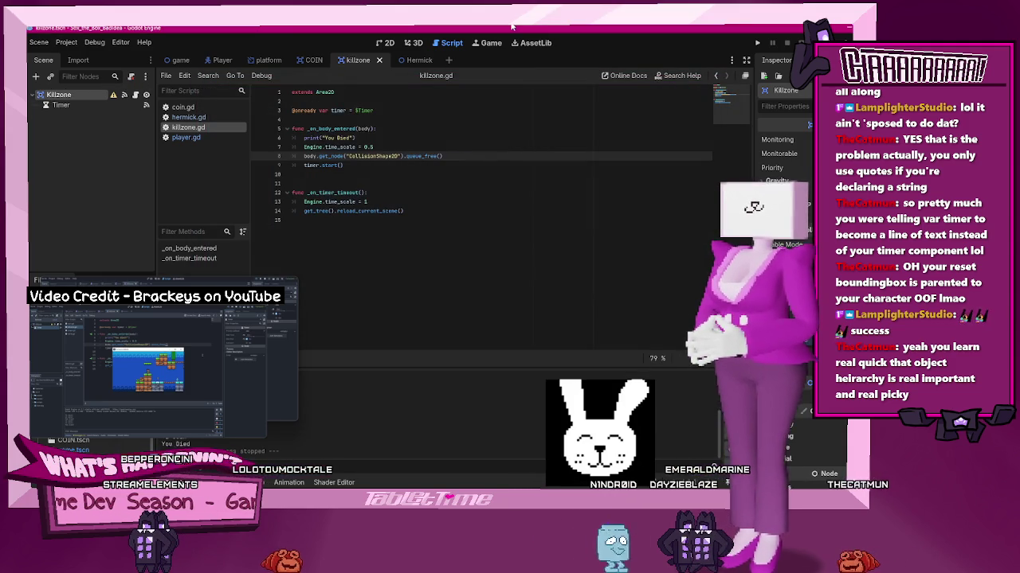
Save the project and switch over to OBS Studio
key("ctrl+s")
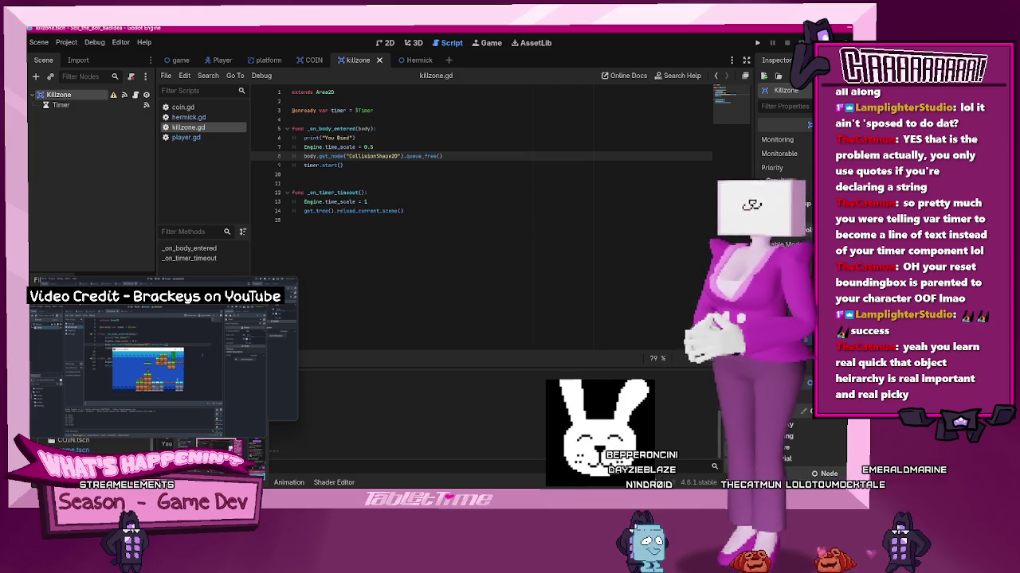
key("alt+Tab")
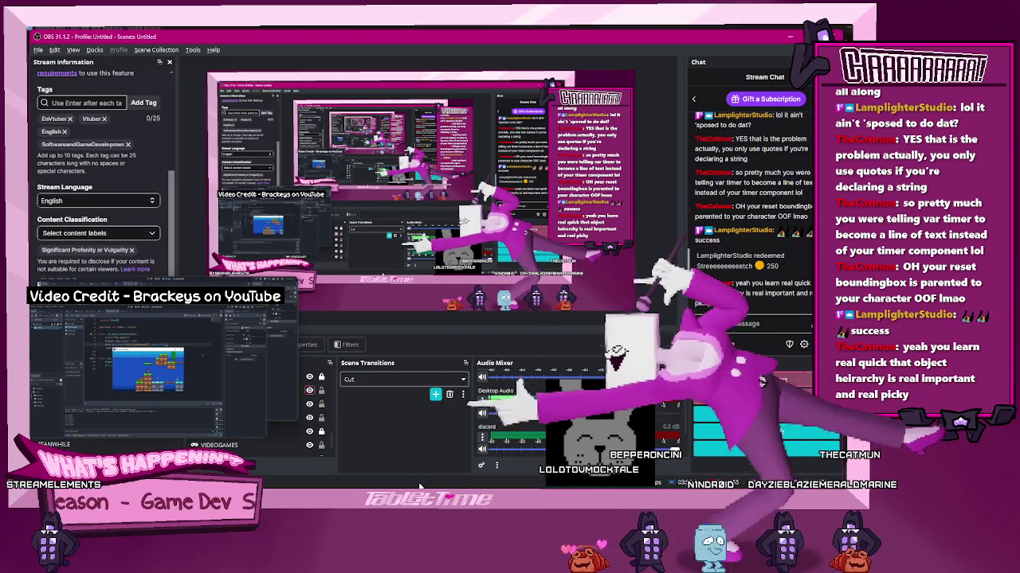
Drag the bunny avatar overlay up-left in the OBS preview, select the capture sources, and return to Godot
left_click(473, 263)
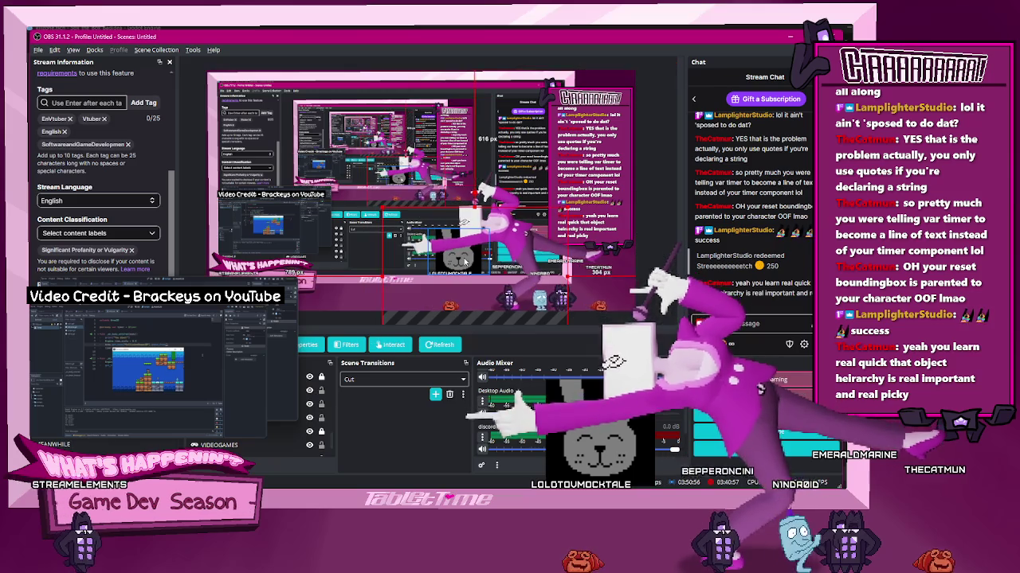
mouse_move(470, 259)
left_mouse_down()
mouse_move(407, 243)
mouse_move(406, 220)
left_mouse_up()
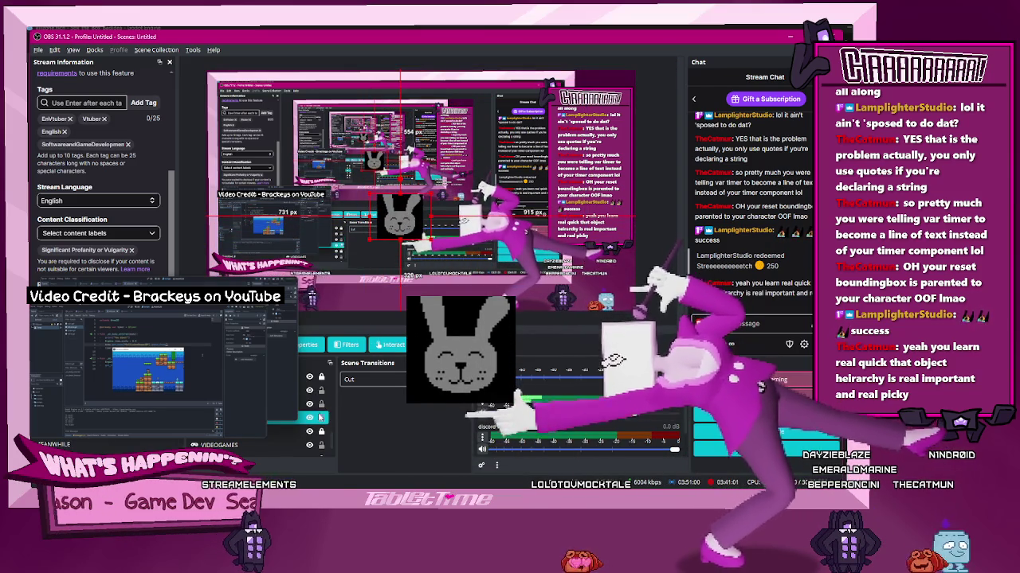
left_click(313, 406)
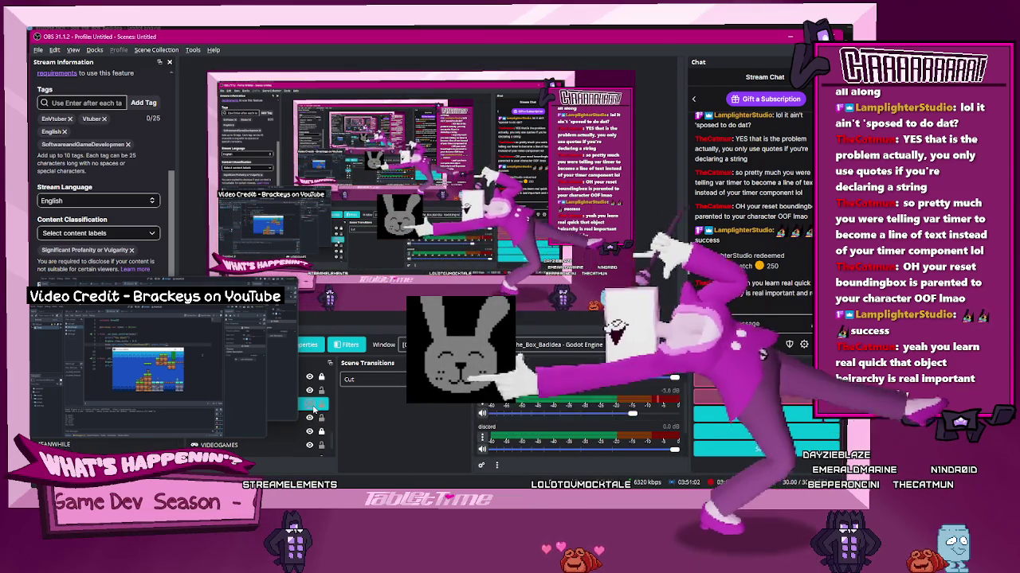
left_click(310, 418)
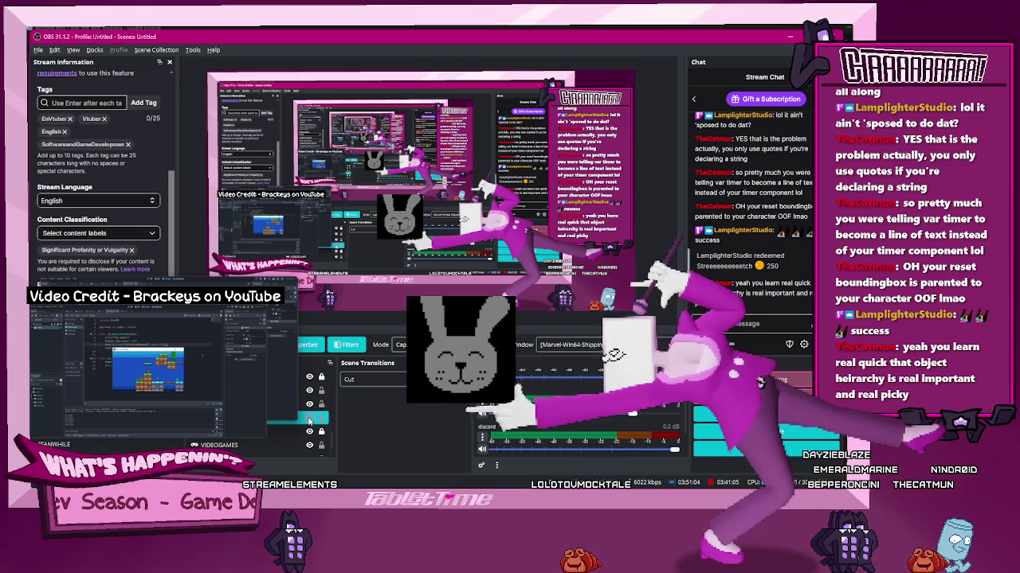
key("alt+Tab")
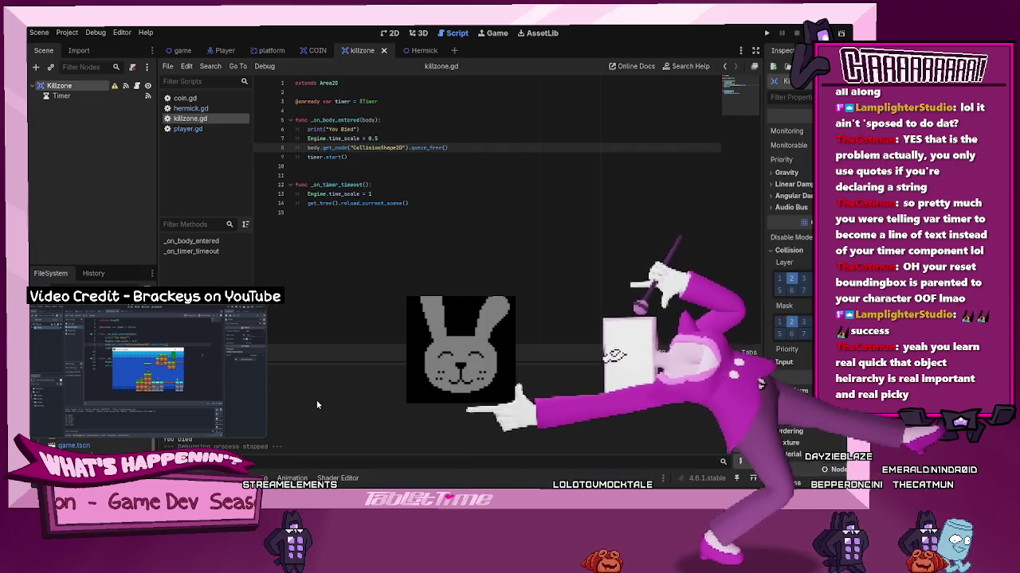